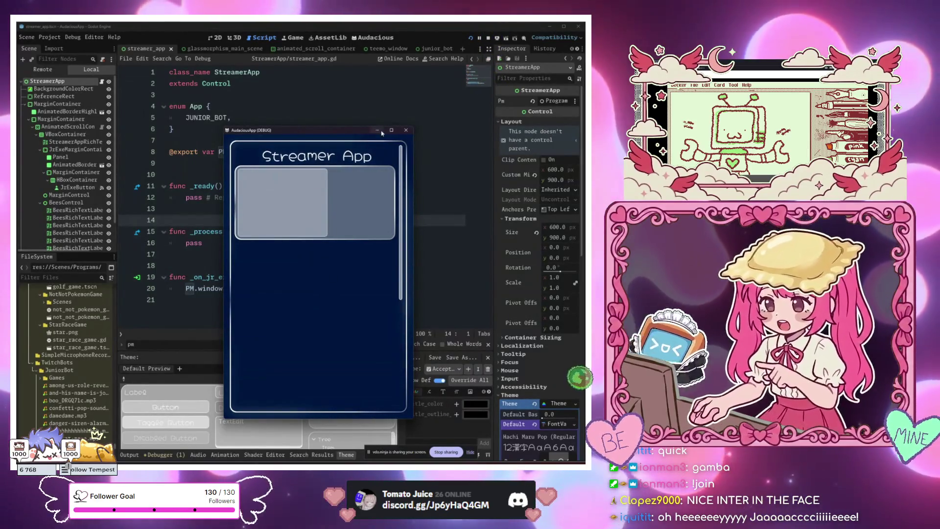
# Stop the Streamer App, set star_race_game.tscn as the main scene, and run it.
pyautogui.press('F8')
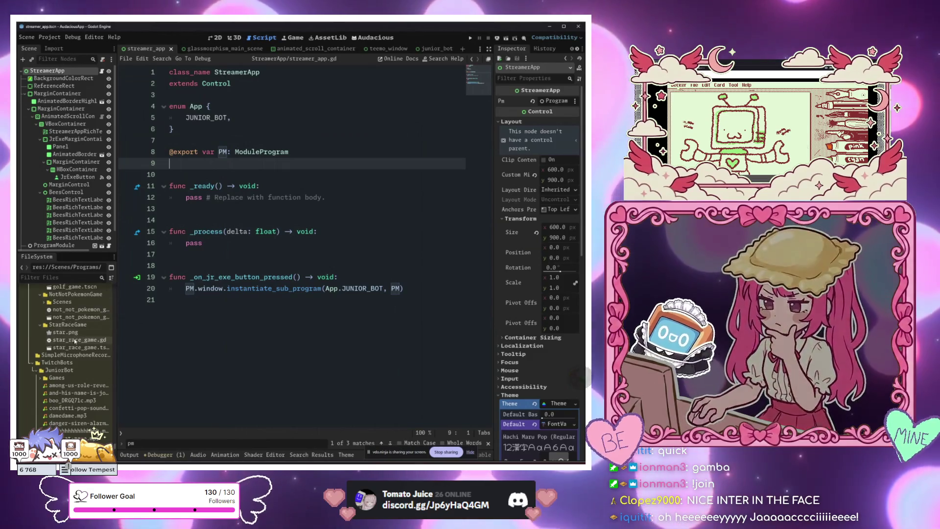
pyautogui.rightClick(79, 349)
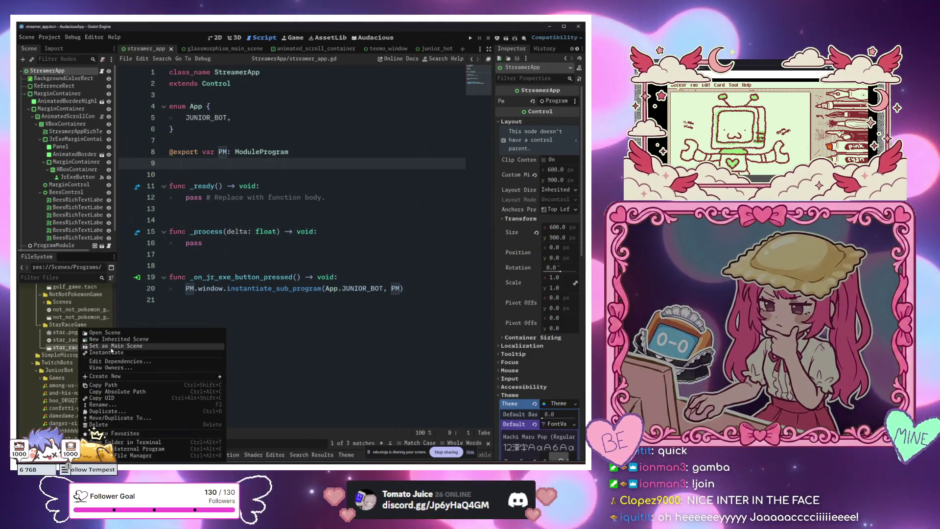
pyautogui.click(163, 329)
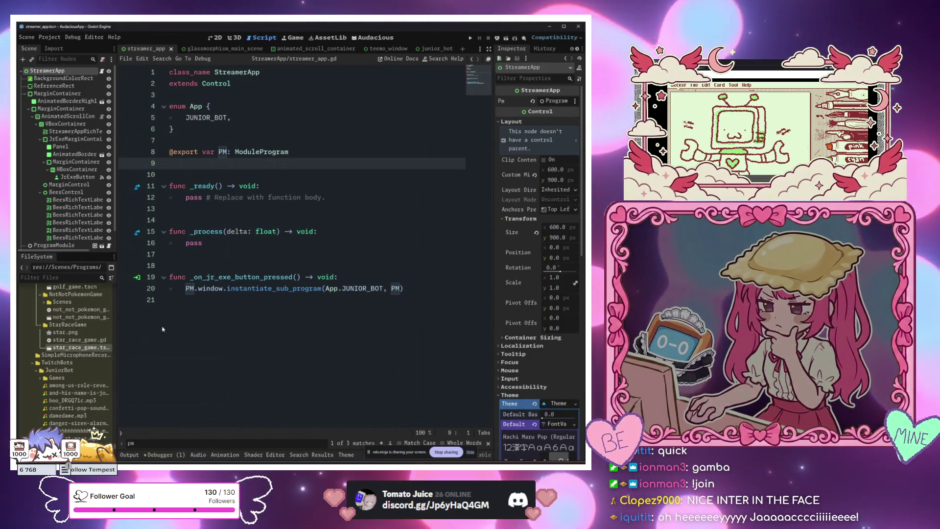
pyautogui.click(295, 197)
pyautogui.press('F5')
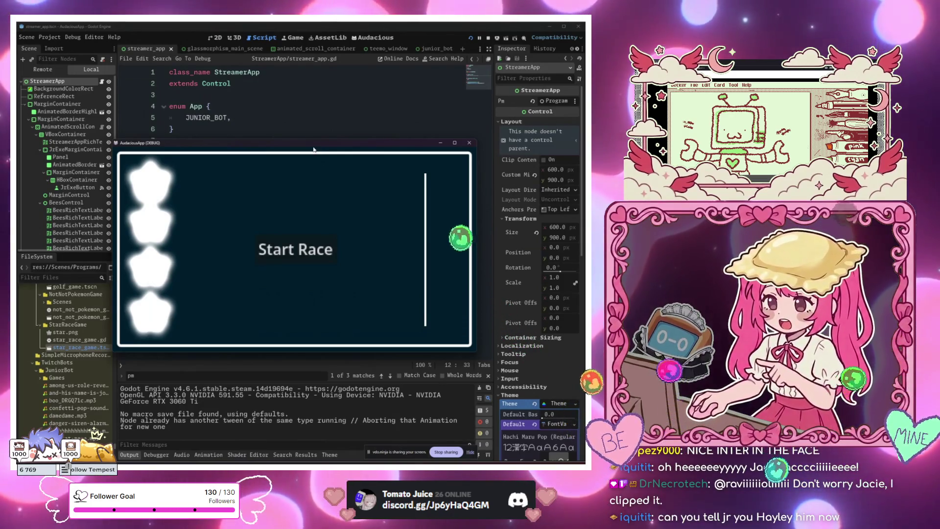
# Reposition the AudaciousApp debug window over the script editor, then bring the browser forward.
pyautogui.moveTo(306, 147); pyautogui.dragTo(313, 134)
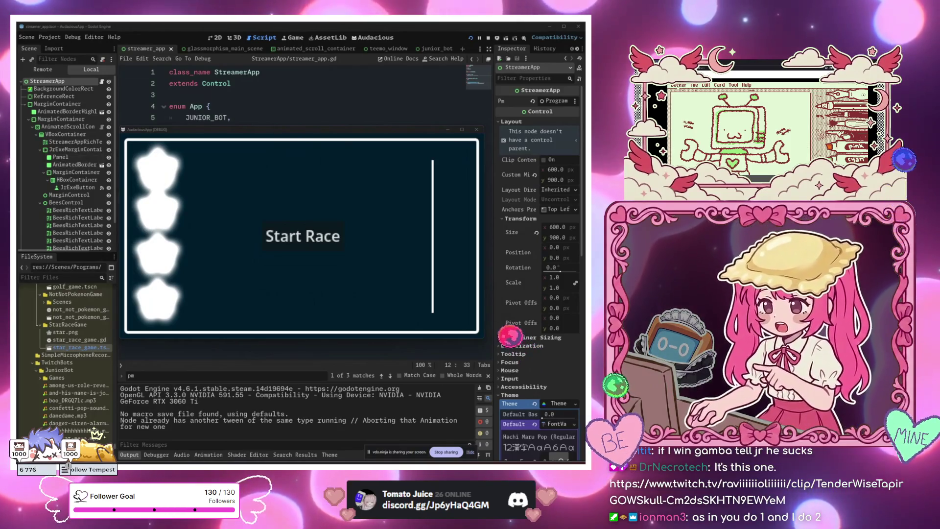
pyautogui.moveTo(176, 132); pyautogui.dragTo(429, 104)
pyautogui.moveTo(535, 107); pyautogui.dragTo(359, 116)
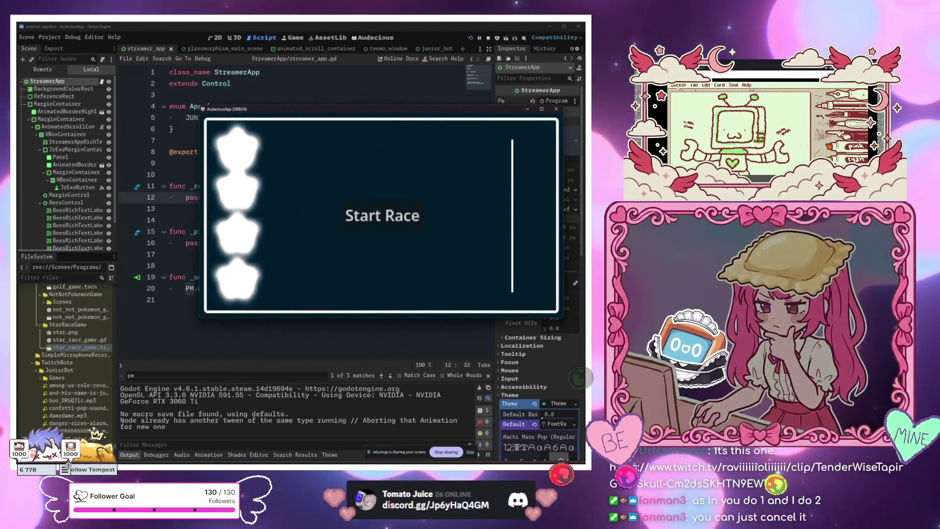
pyautogui.hotkey('alt', 'Tab')
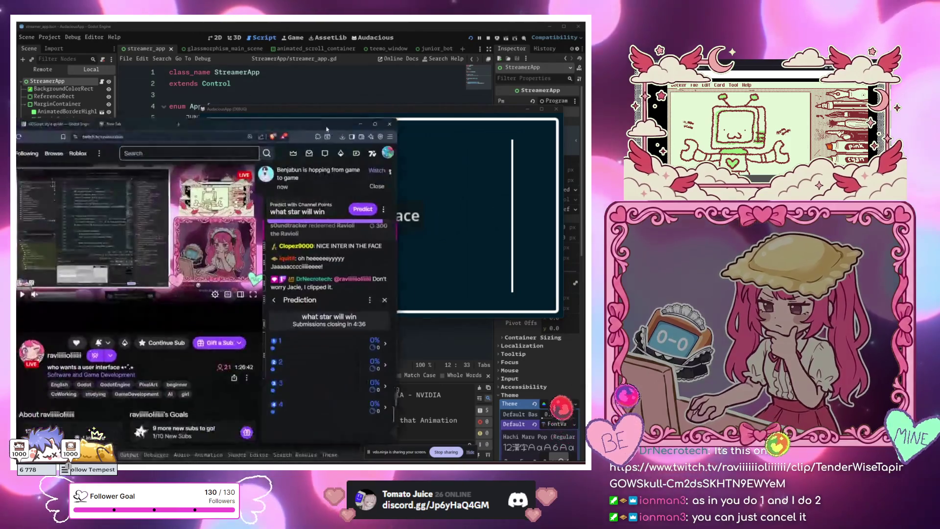
# Dismiss the notification, open the 'what star will win' prediction, and rearrange the browser window.
pyautogui.click(377, 171)
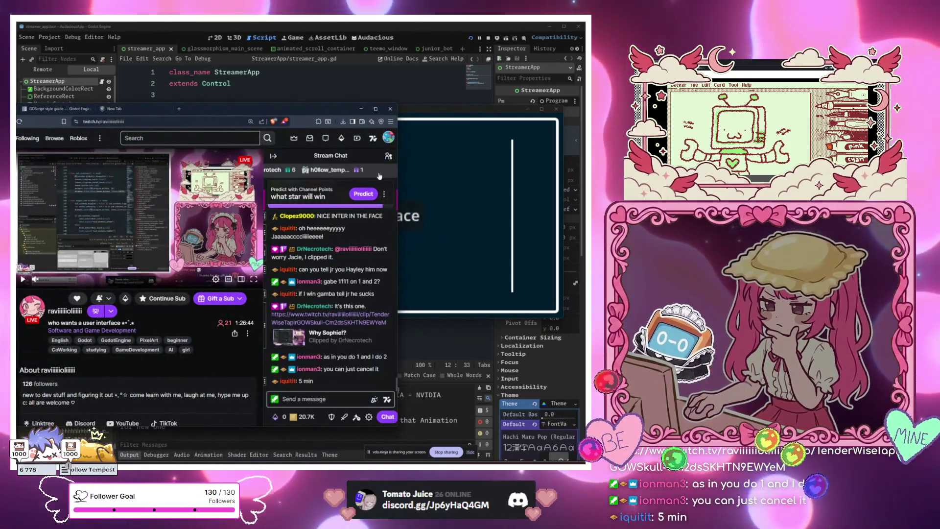
pyautogui.click(362, 194)
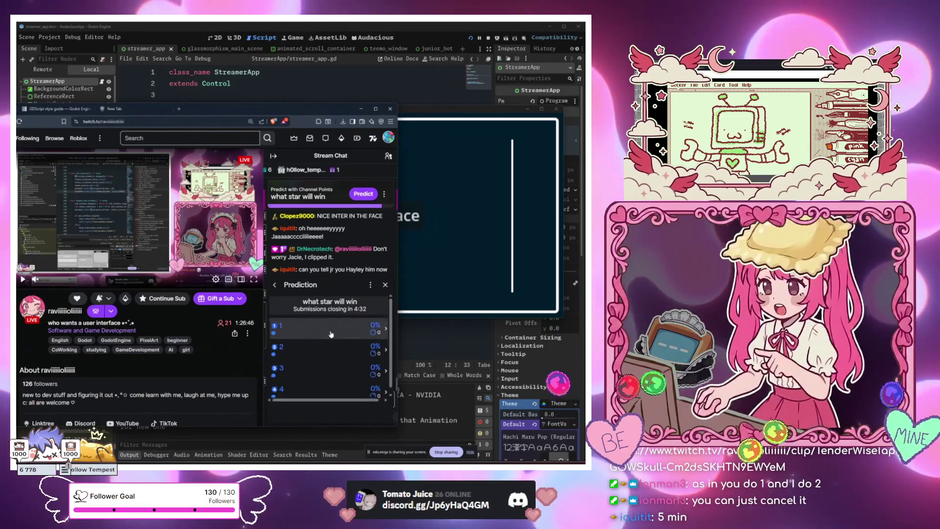
pyautogui.moveTo(275, 109); pyautogui.dragTo(70, 126)
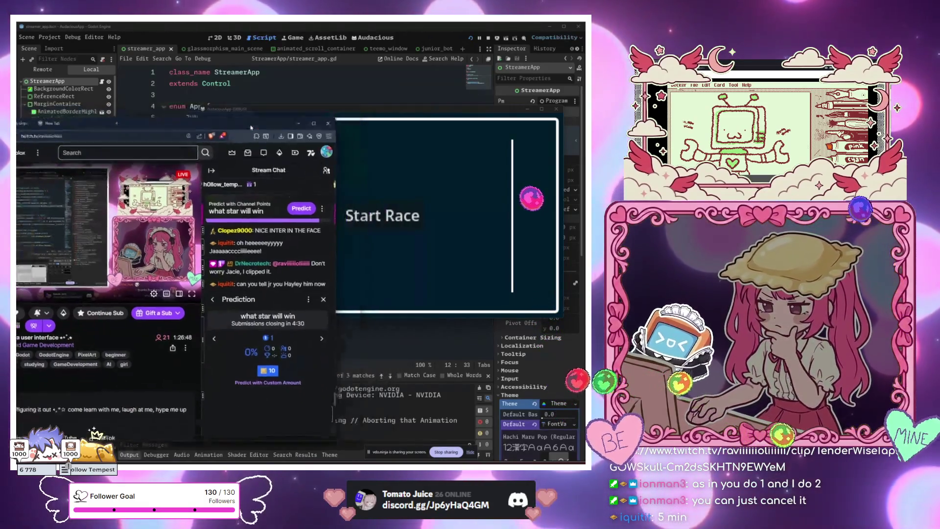
pyautogui.click(251, 239)
pyautogui.moveTo(128, 129)
pyautogui.mouseDown()
pyautogui.moveTo(205, 118)
pyautogui.moveTo(294, 82)
pyautogui.mouseUp()
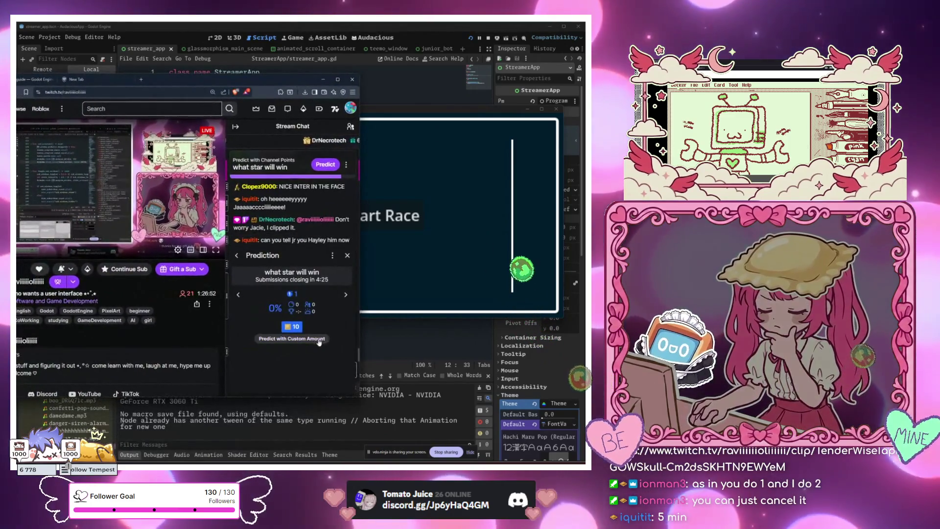
# Vote a custom 1111 channel points on star 1 and close the prediction panel.
pyautogui.click(291, 327)
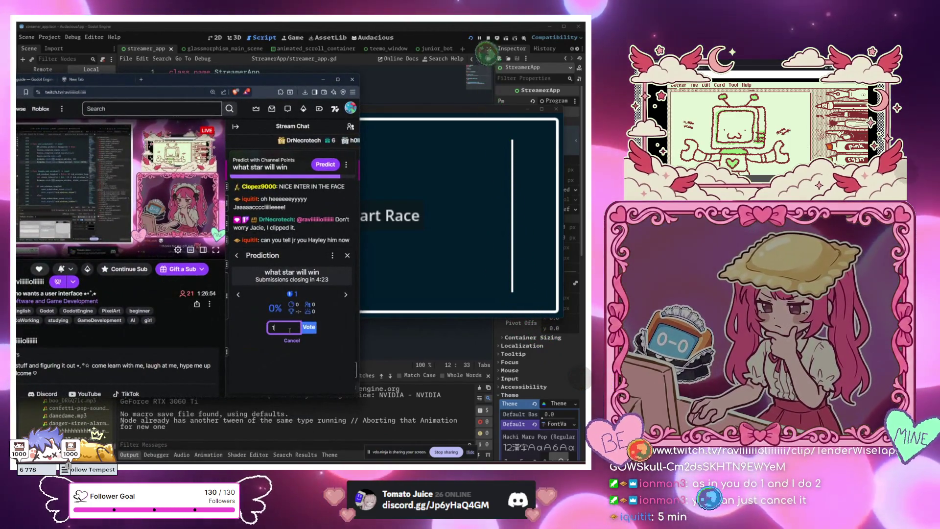
pyautogui.write('111')
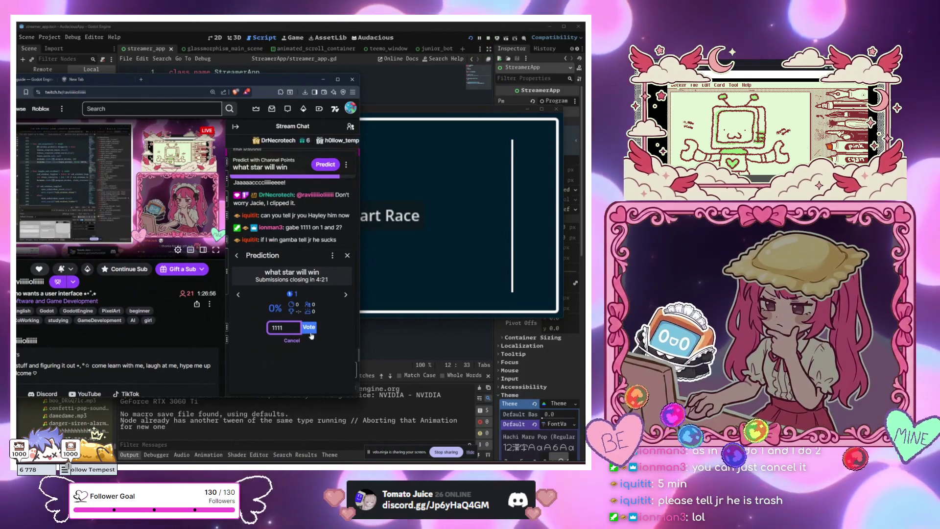
pyautogui.click(309, 327)
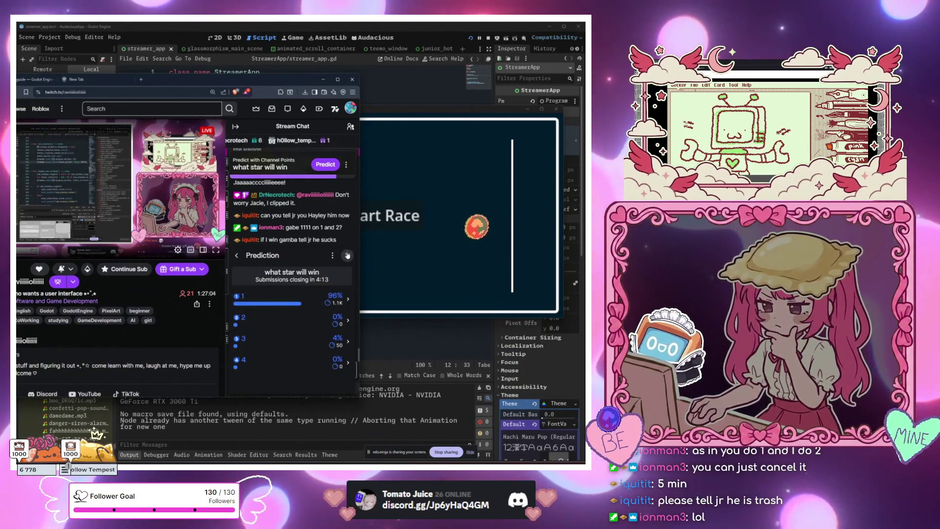
pyautogui.click(382, 276)
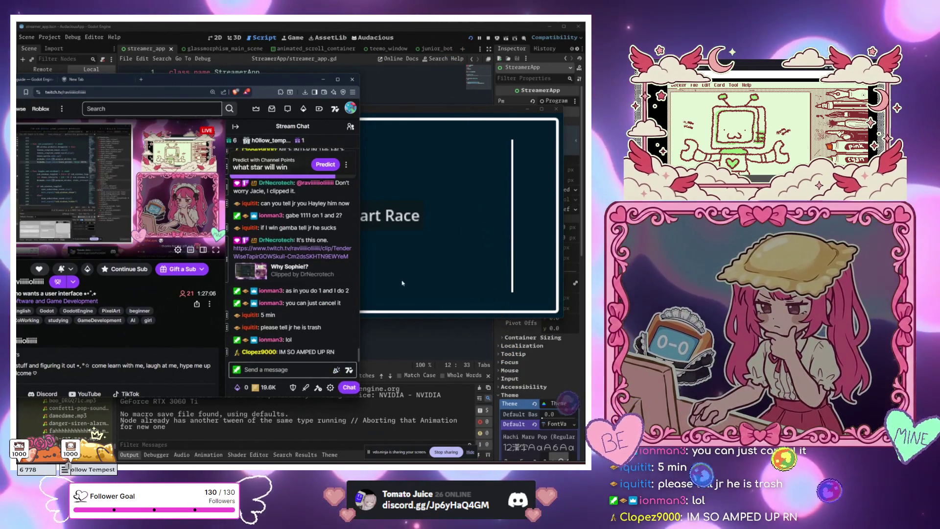
pyautogui.moveTo(271, 84); pyautogui.dragTo(17, 93)
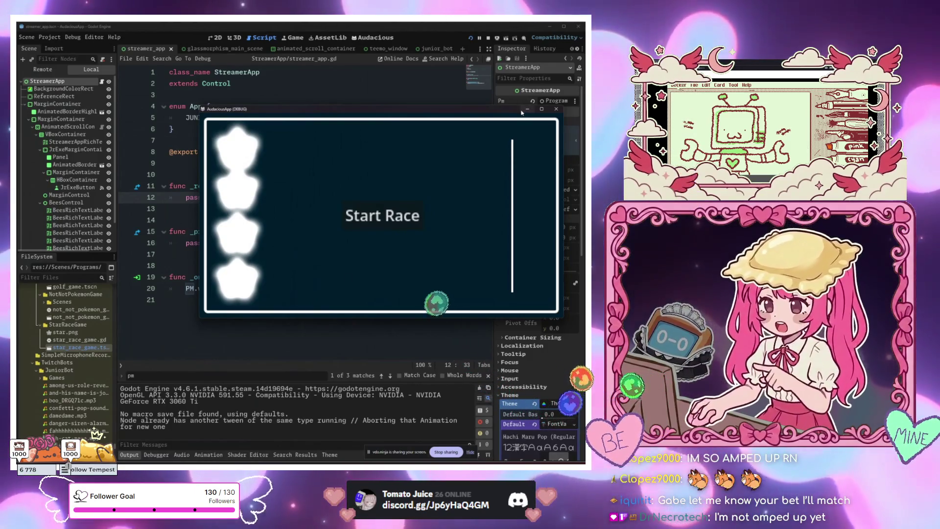
# Close the race game and insert STREAM_OVERLAYS below JUNIOR_BOT in streamer_app.gd's App enum.
pyautogui.click(526, 109)
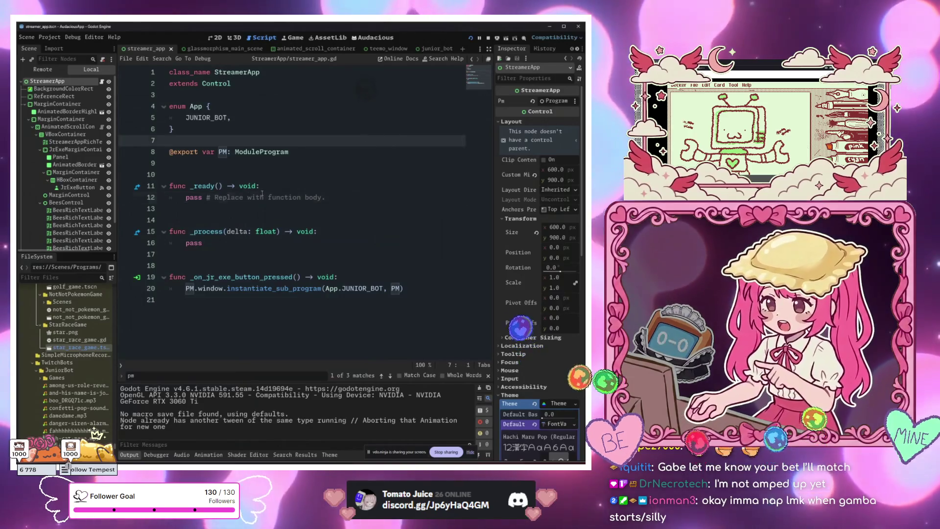
pyautogui.click(252, 205)
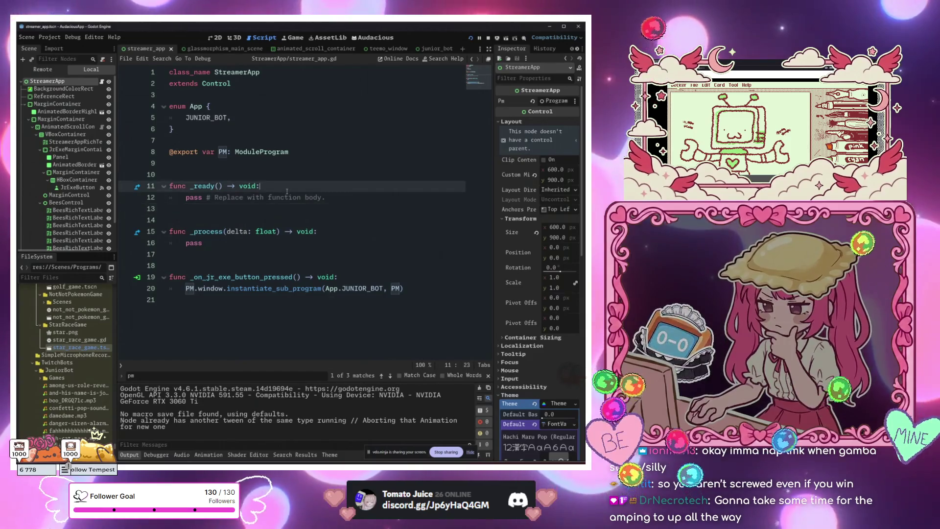
pyautogui.click(247, 120)
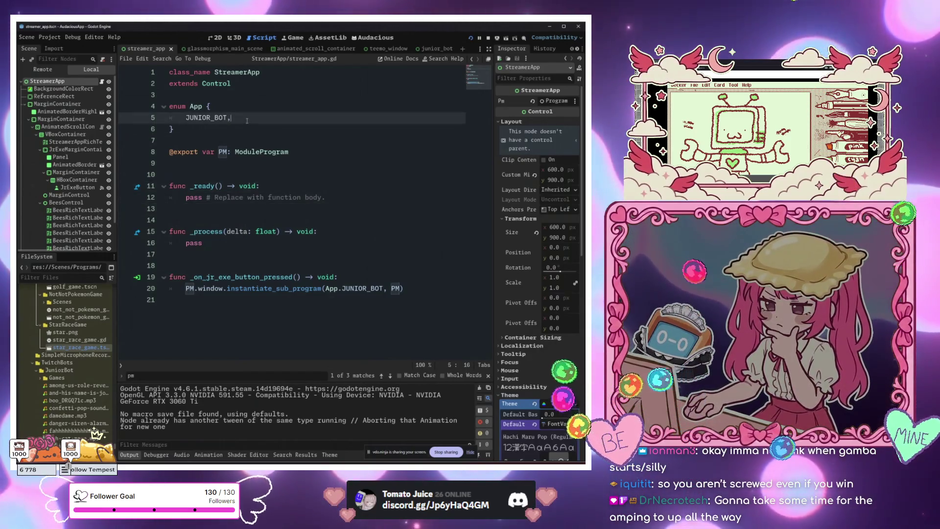
pyautogui.press('Return')
pyautogui.write('S')
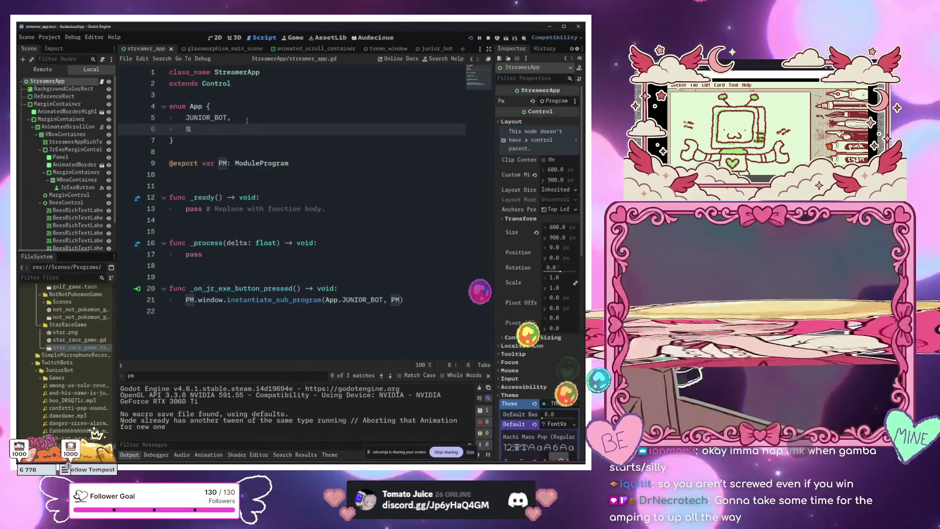
pyautogui.write('TREAM')
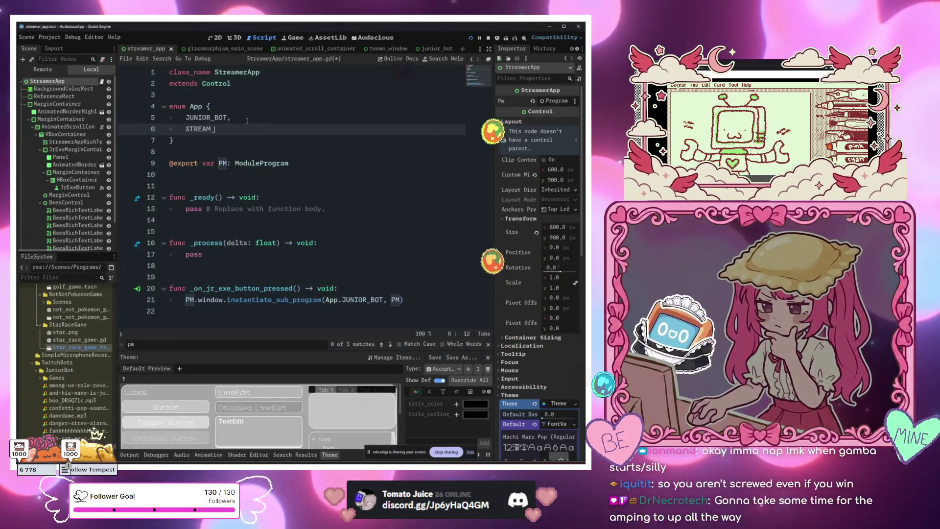
pyautogui.write('_OVERLAY')
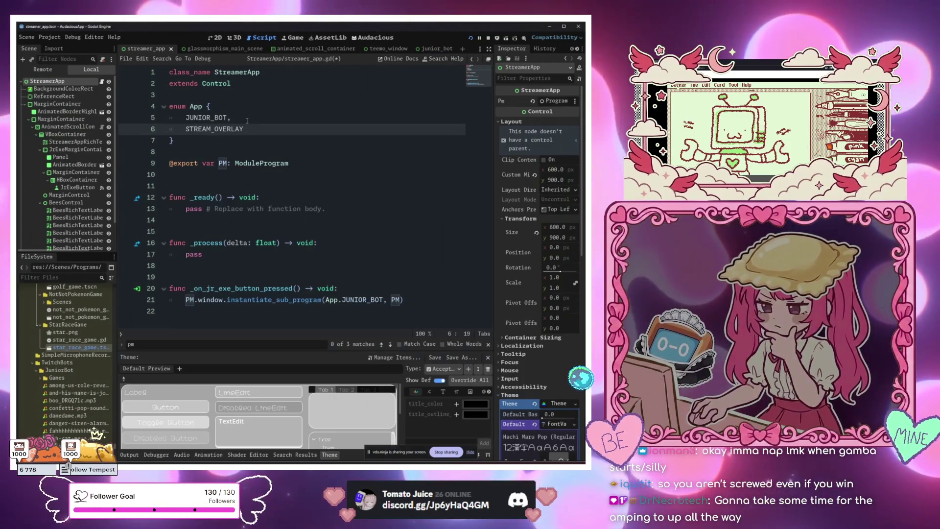
pyautogui.write('S,')
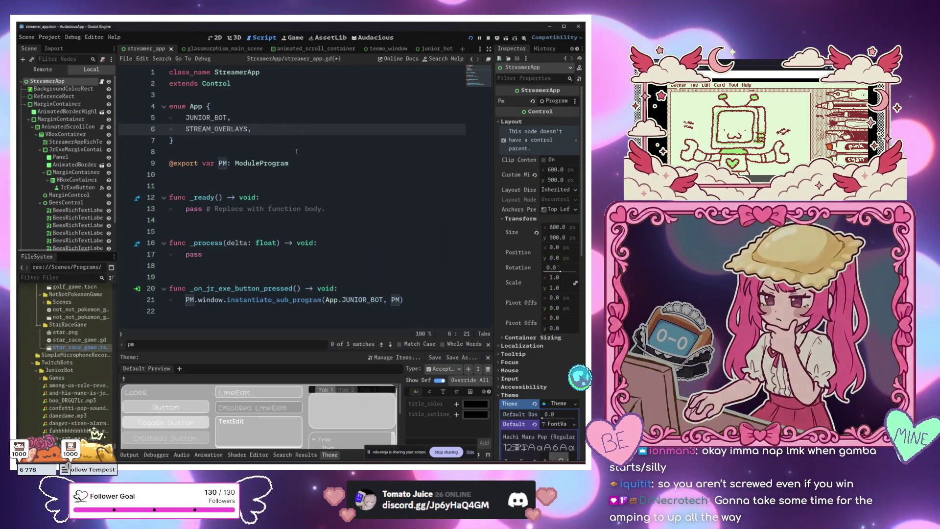
pyautogui.click(294, 197)
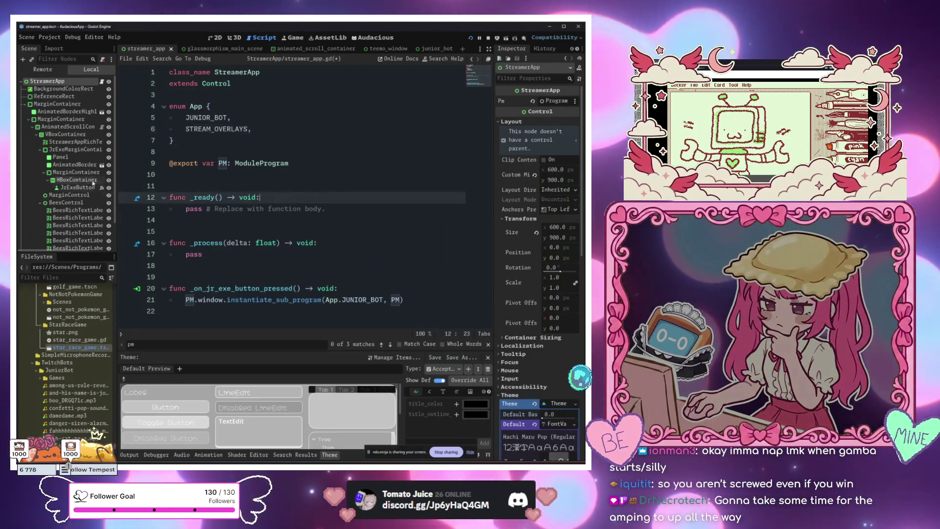
pyautogui.click(220, 37)
pyautogui.click(338, 214)
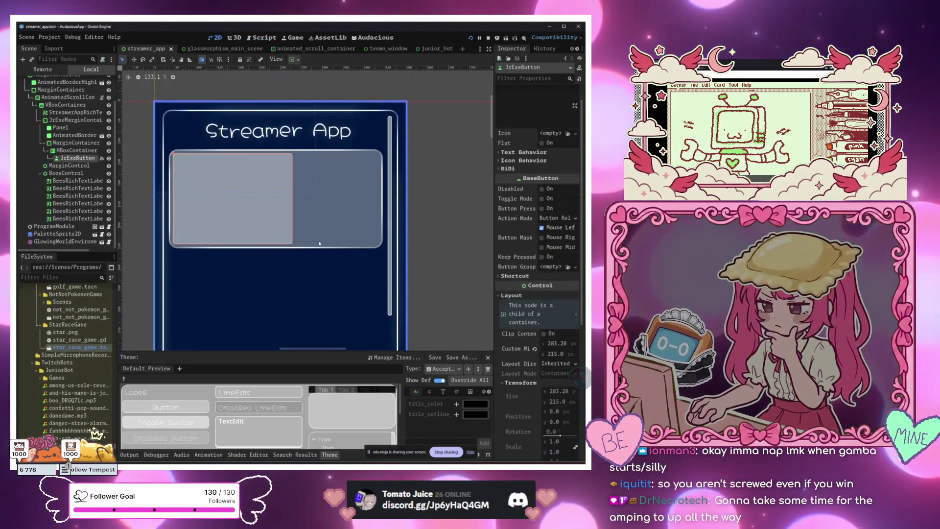
pyautogui.scroll(-4, 337, 214)
pyautogui.click(337, 214)
pyautogui.scroll(3, 304, 241)
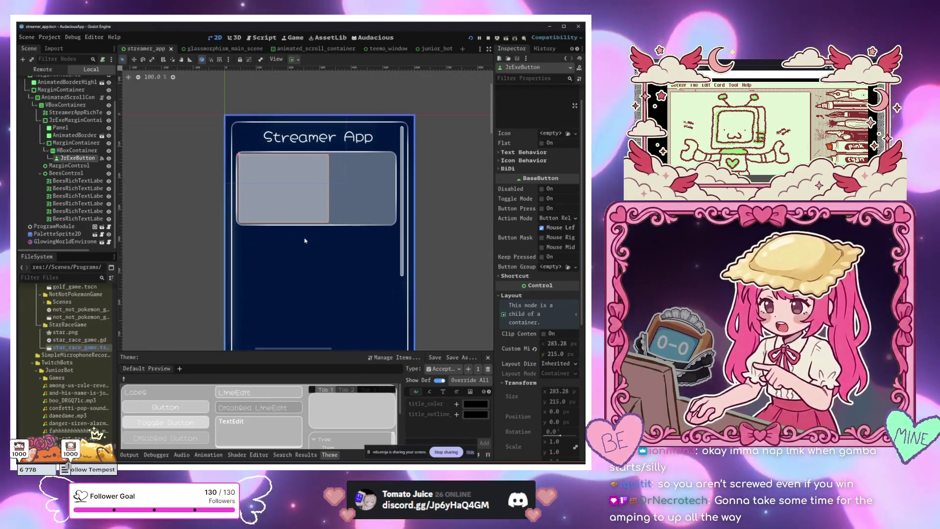
pyautogui.click(368, 198)
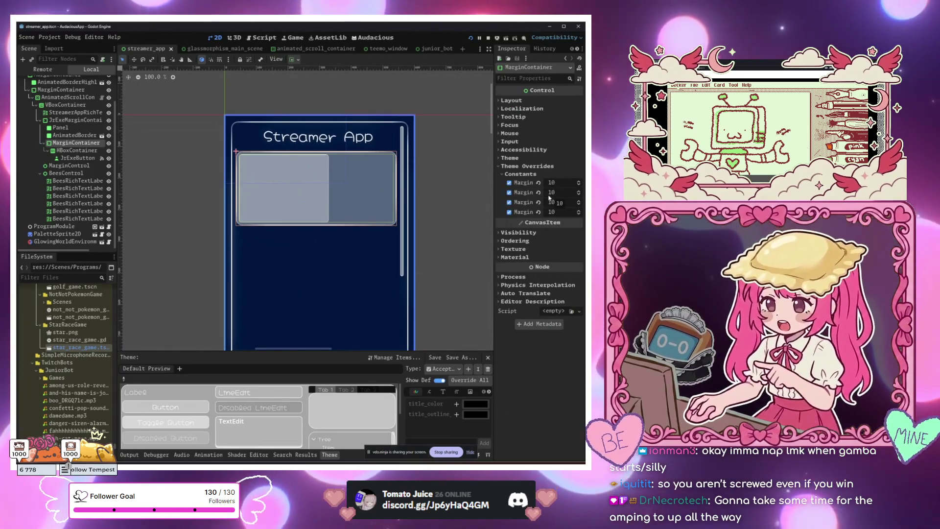
pyautogui.write('15')
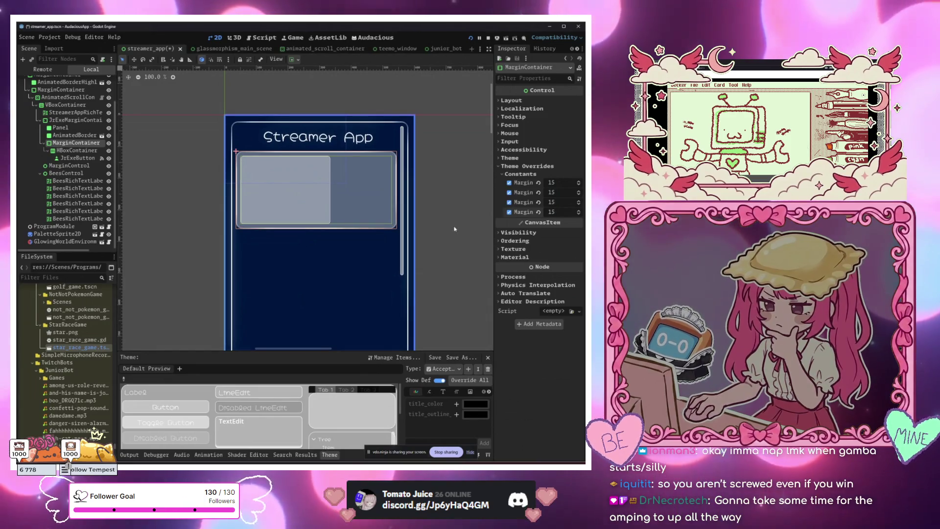
pyautogui.scroll(-5, 315, 252)
pyautogui.scroll(4, 321, 254)
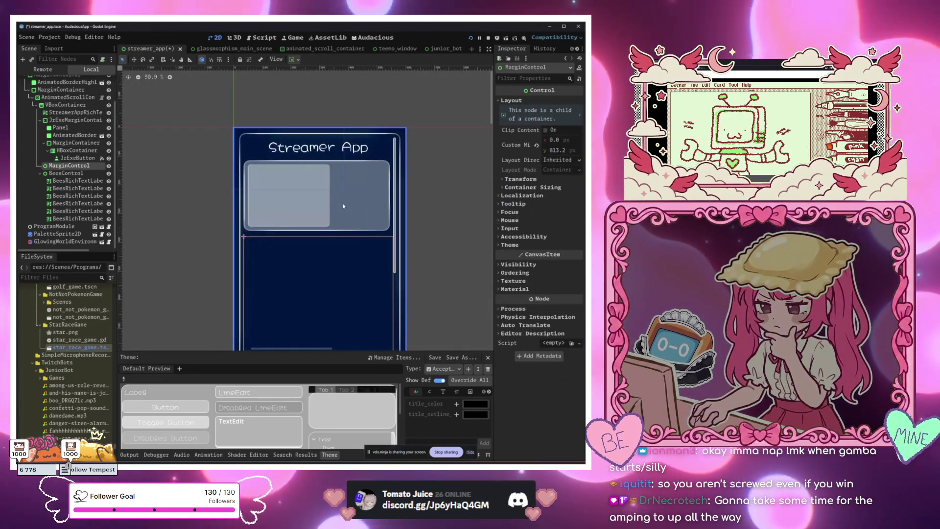
pyautogui.click(306, 203)
pyautogui.click(314, 197)
pyautogui.click(325, 195)
pyautogui.click(339, 192)
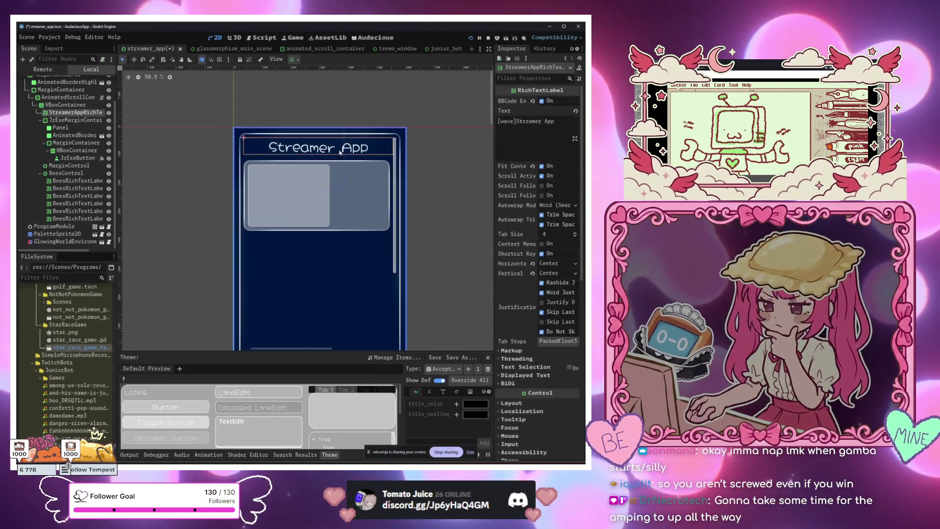
pyautogui.click(416, 245)
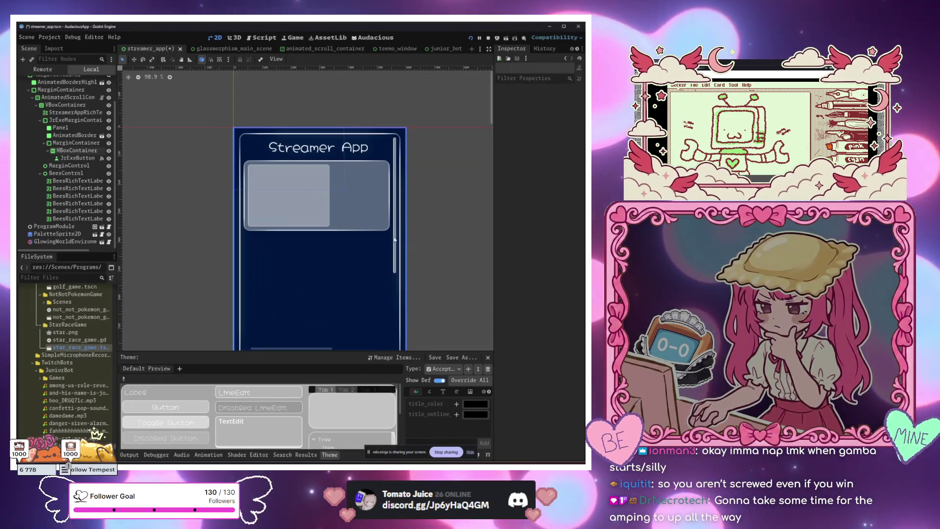
pyautogui.click(294, 199)
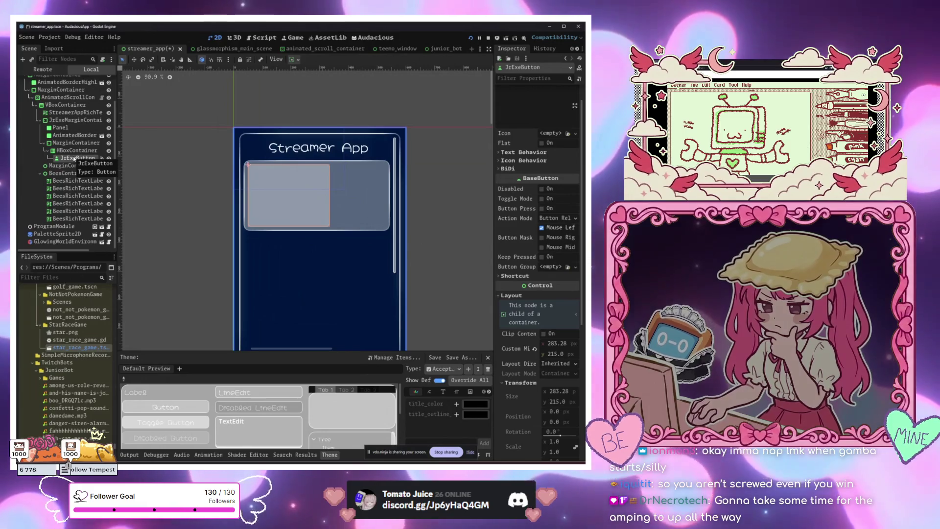
pyautogui.scroll(3, 79, 156)
pyautogui.click(78, 188)
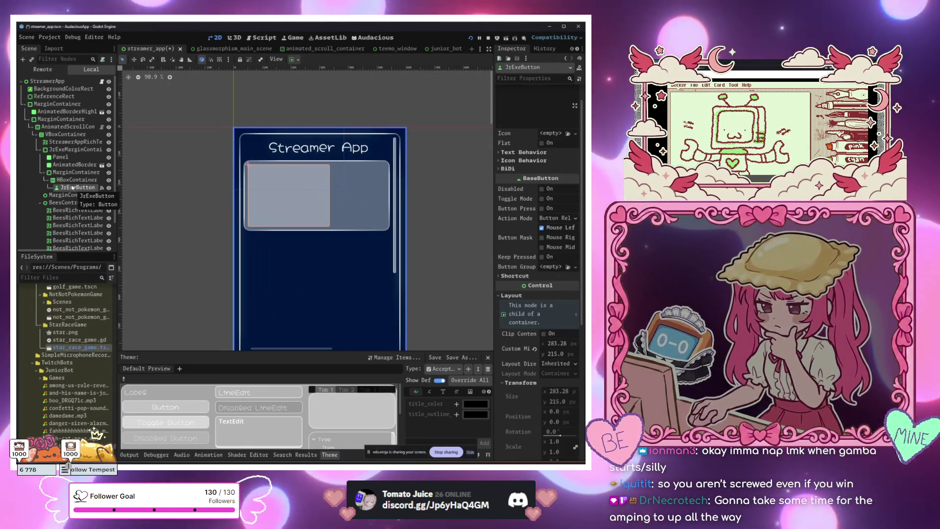
pyautogui.click(75, 180)
pyautogui.click(73, 188)
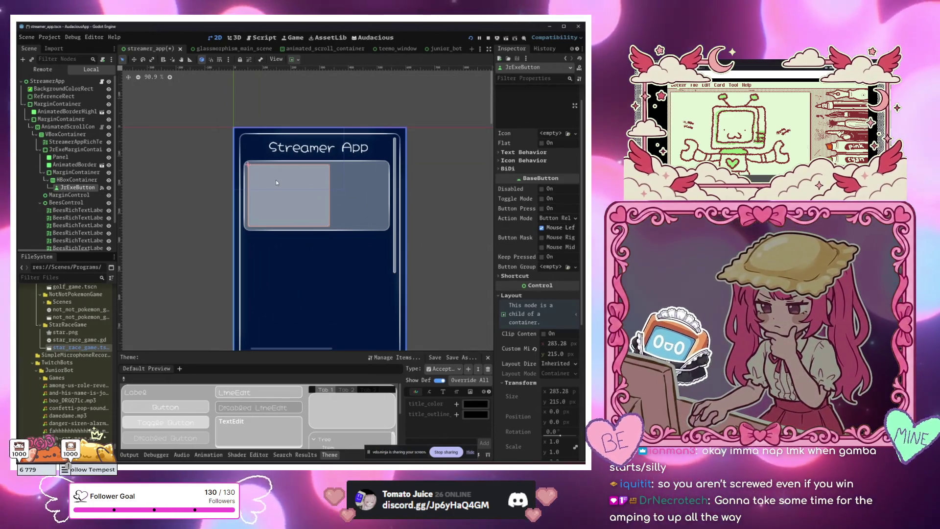
pyautogui.hotkey('ctrl', 'shift', 'o')
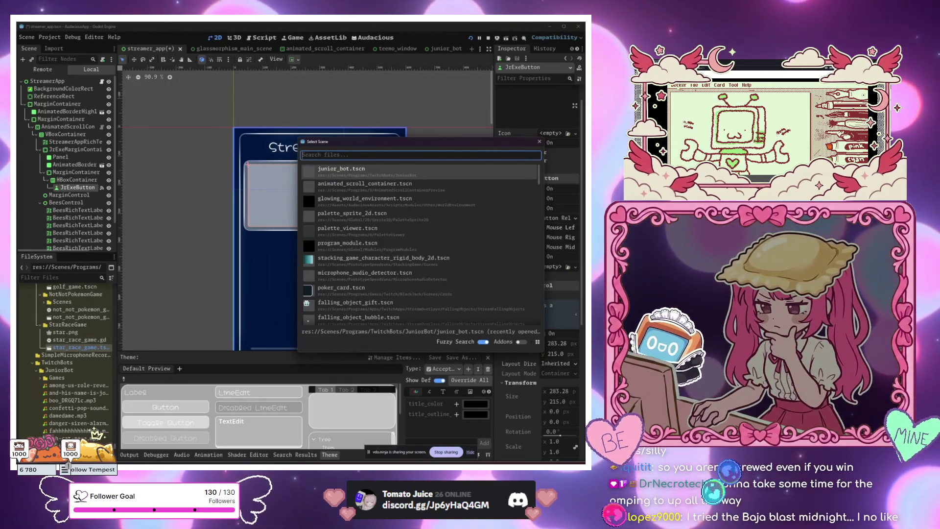
# Switch to the browser and expand the Predict with Channel Points card.
pyautogui.hotkey('alt', 'Tab')
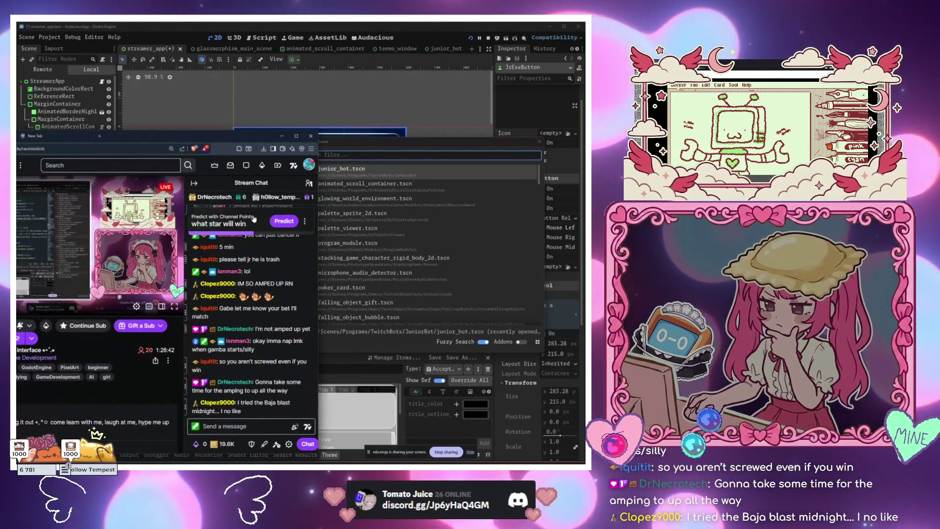
pyautogui.click(260, 223)
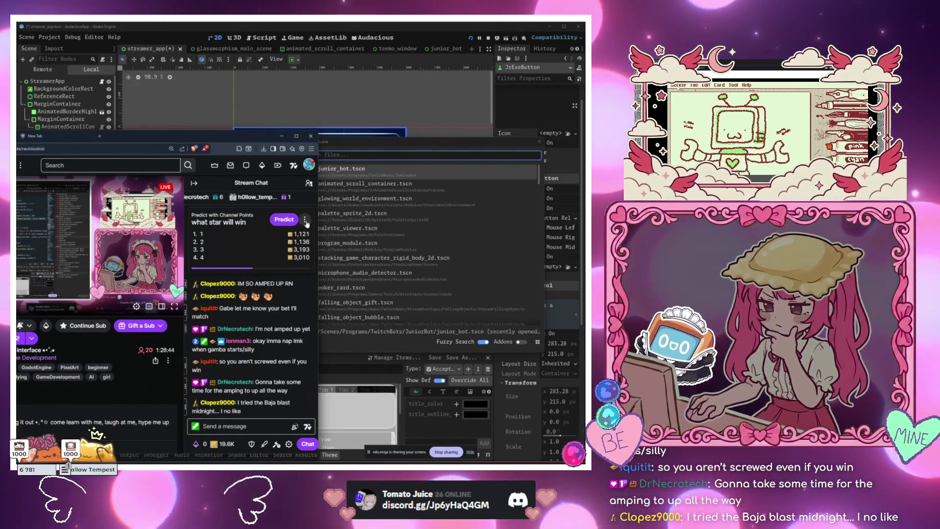
# Check outcome 1's odds in the star prediction, close the panel, and minimize the browser.
pyautogui.click(305, 221)
pyautogui.click(277, 220)
pyautogui.click(279, 221)
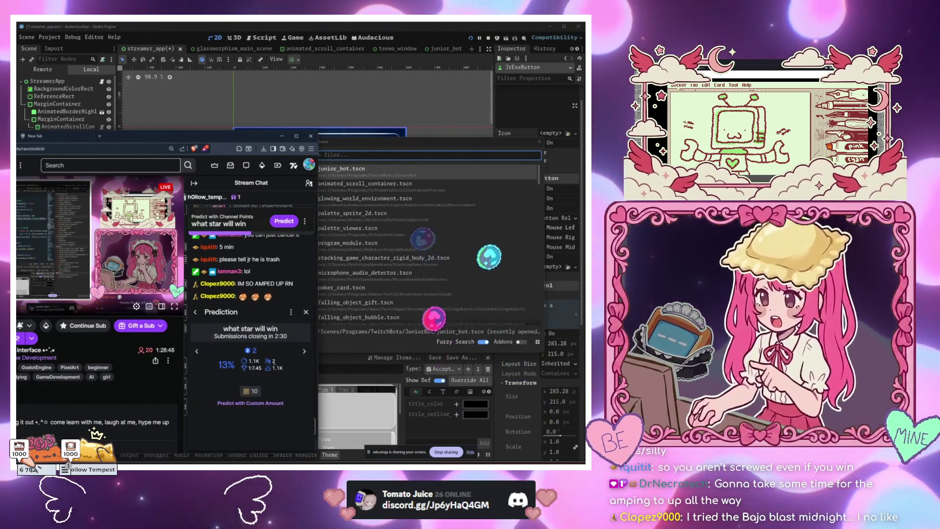
pyautogui.click(197, 351)
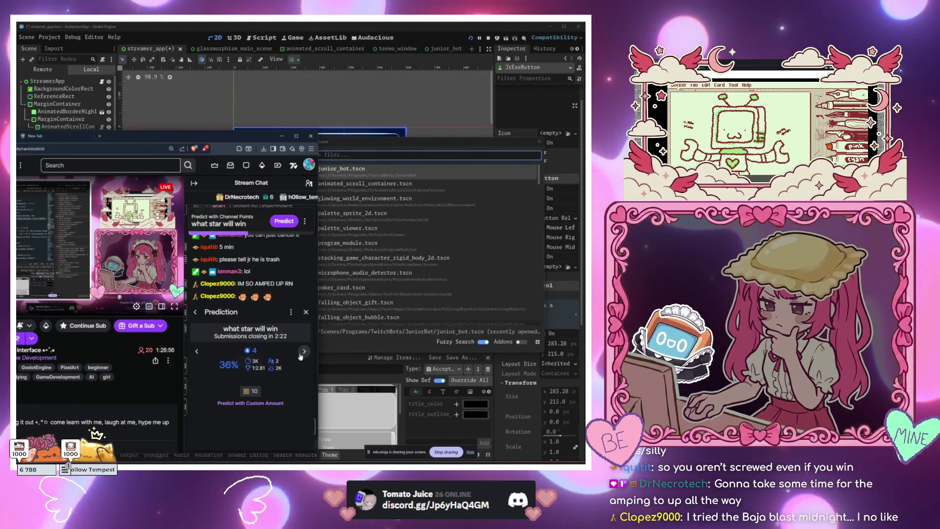
pyautogui.click(197, 351)
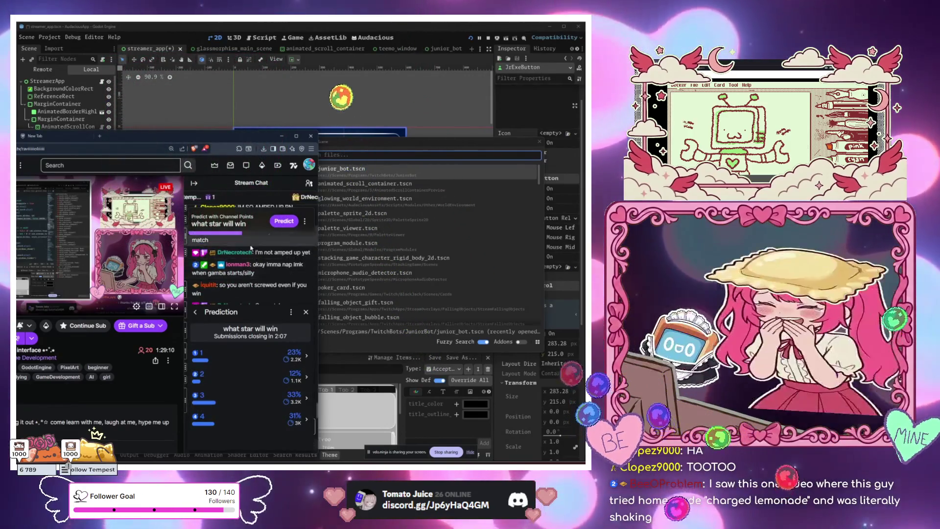
pyautogui.click(306, 316)
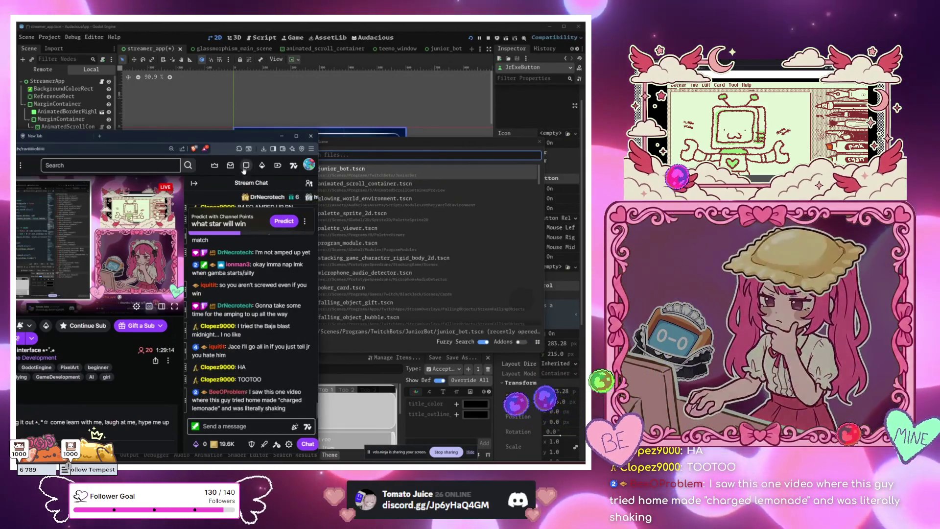
pyautogui.click(281, 135)
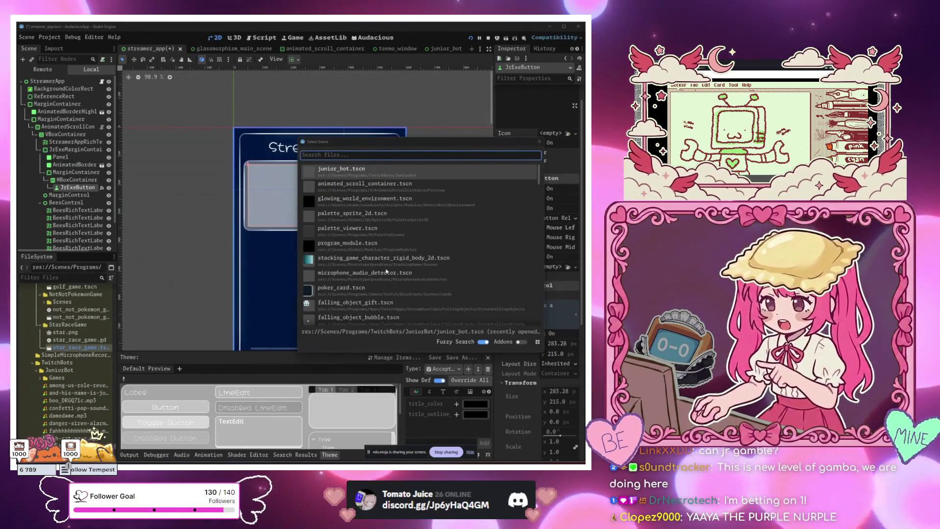
# Instance glowing_world_environment.tscn from the Select Scene picker.
pyautogui.moveTo(419, 146)
pyautogui.mouseDown()
pyautogui.moveTo(446, 223)
pyautogui.moveTo(434, 208)
pyautogui.moveTo(427, 221)
pyautogui.moveTo(354, 221)
pyautogui.moveTo(296, 269)
pyautogui.mouseUp()
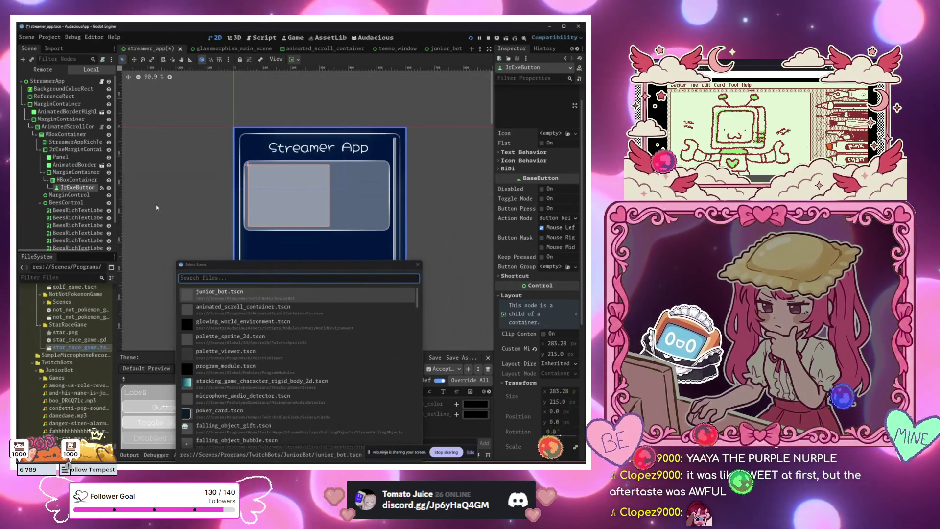
pyautogui.moveTo(285, 267)
pyautogui.mouseDown()
pyautogui.moveTo(308, 243)
pyautogui.moveTo(373, 113)
pyautogui.mouseUp()
pyautogui.doubleClick(343, 168)
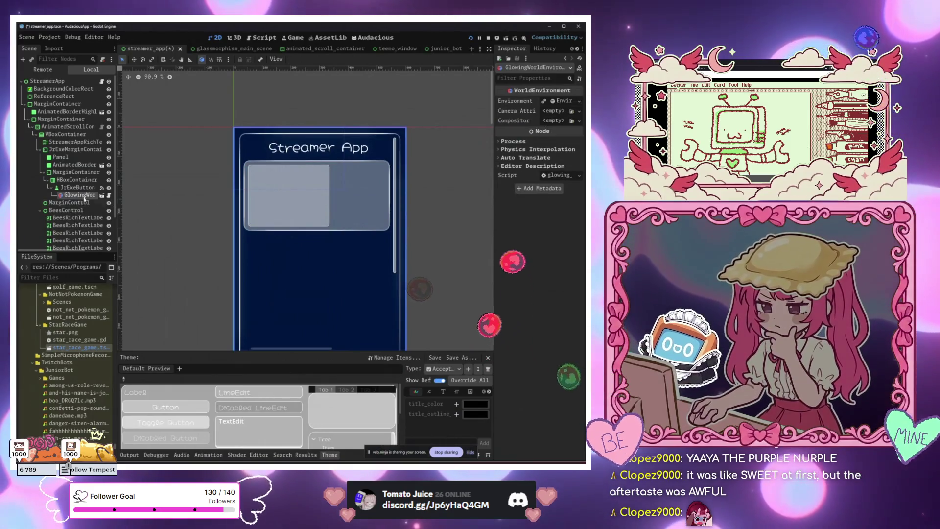
# Delete the GlowingWorldEnvironment node and select JrExeButton under HBoxContainer.
pyautogui.click(82, 196)
pyautogui.press('Delete')
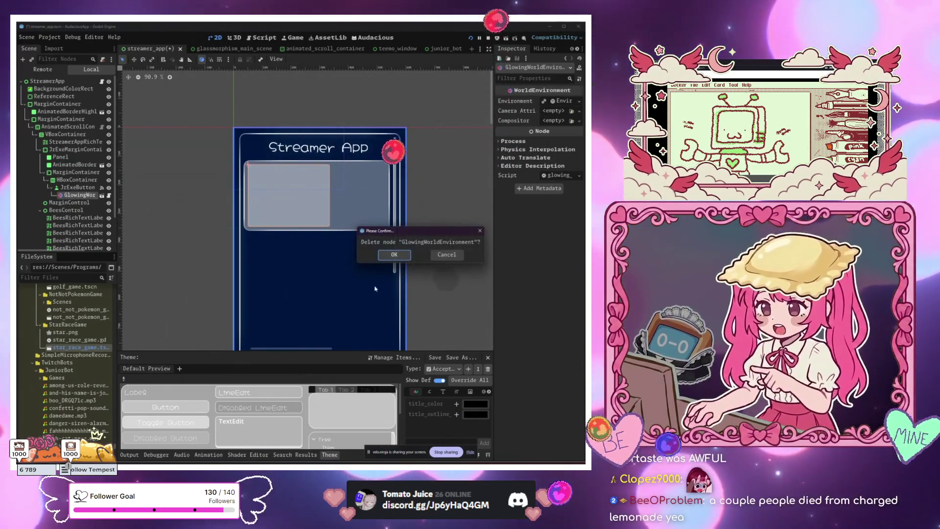
pyautogui.press('Return')
pyautogui.click(73, 172)
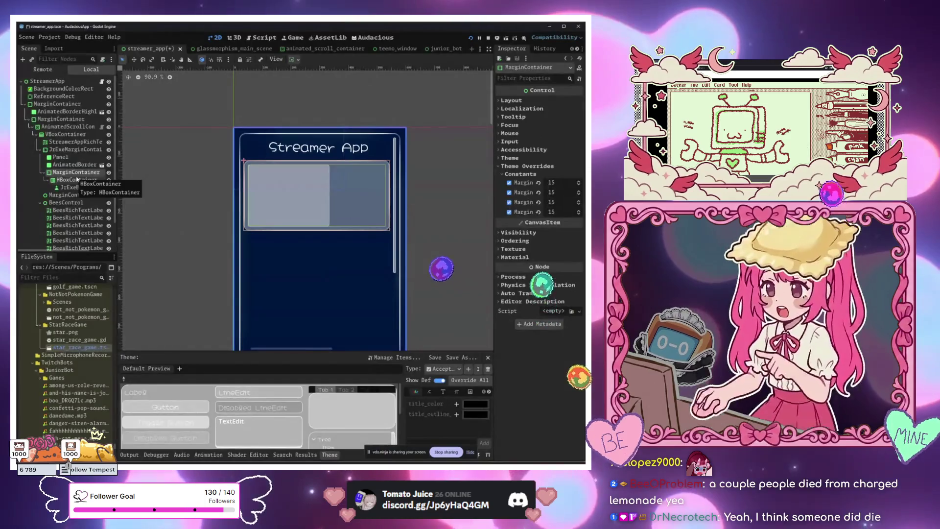
pyautogui.click(279, 208)
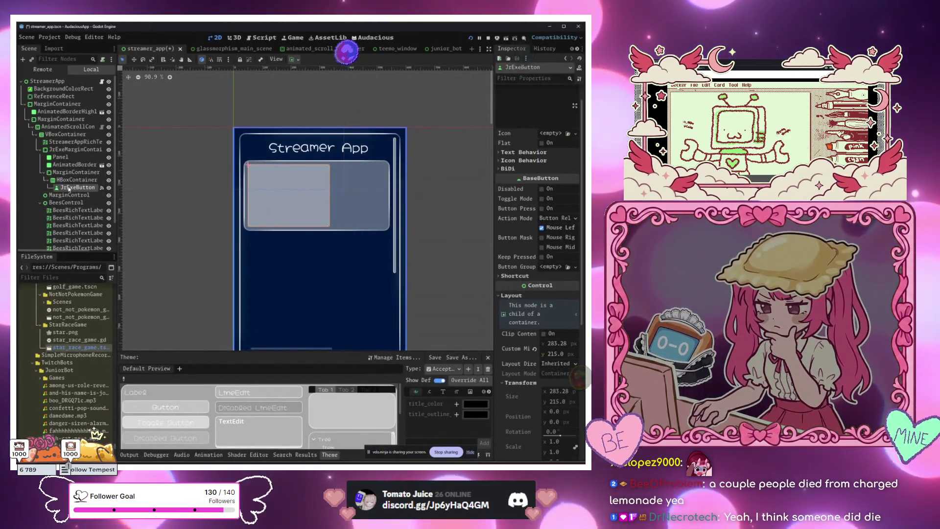
# Add shrink_pressed_button_module.tscn as a child of JrExeButton.
pyautogui.click(33, 62)
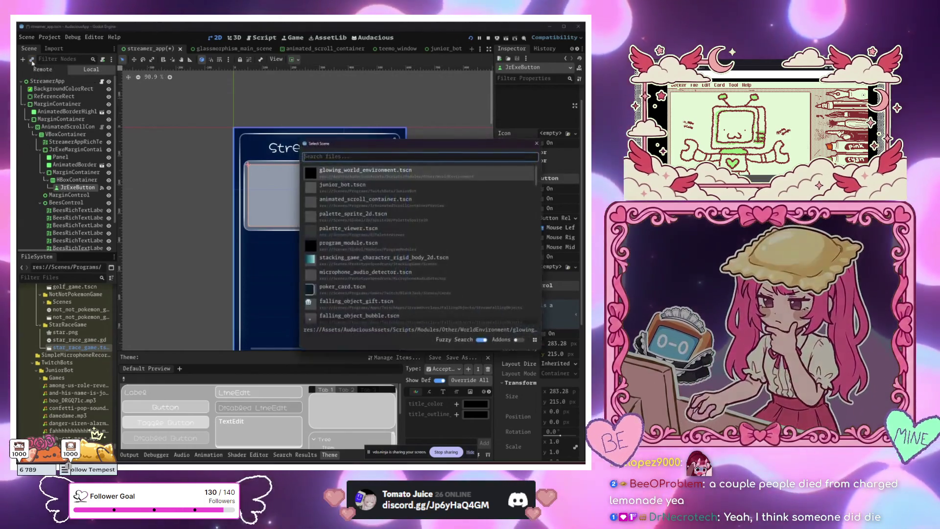
pyautogui.write('SHRIN')
pyautogui.press('BackSpace')
pyautogui.press('BackSpace')
pyautogui.press('BackSpace')
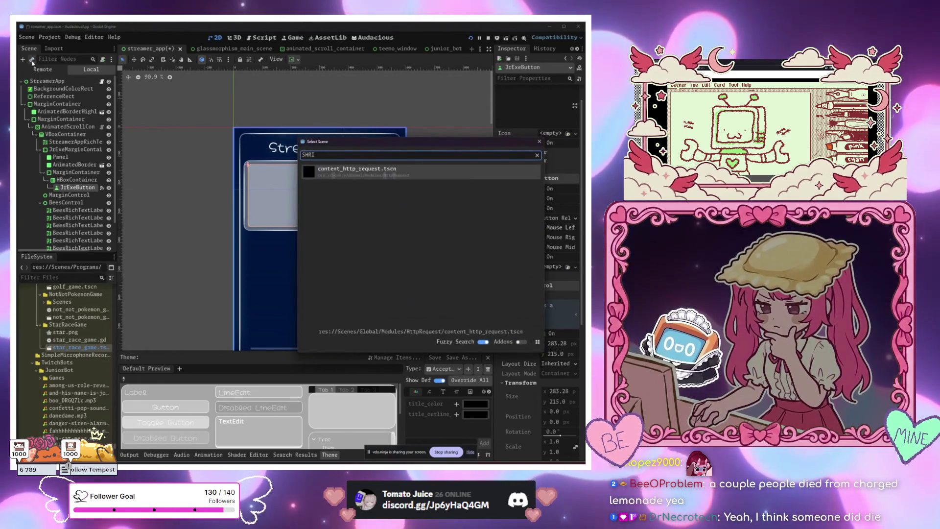
pyautogui.write('shrink')
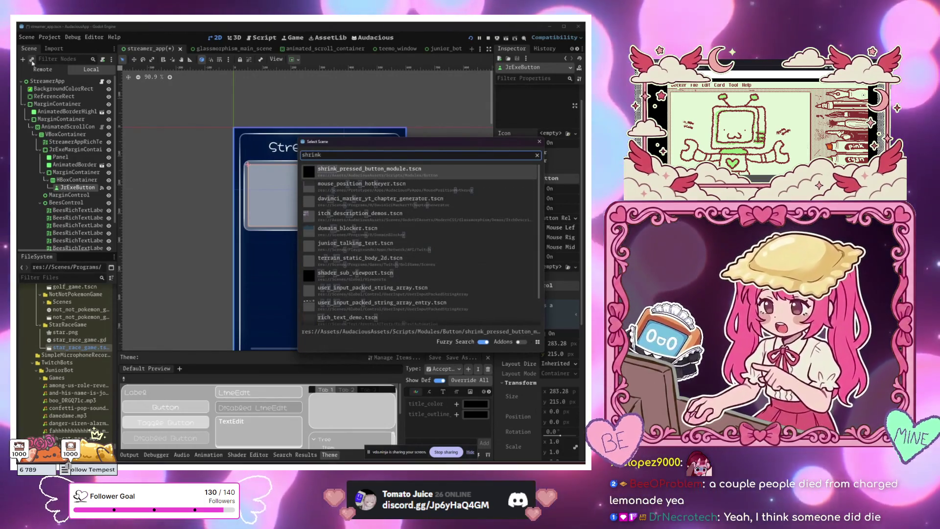
pyautogui.press('Down')
pyautogui.press('Return')
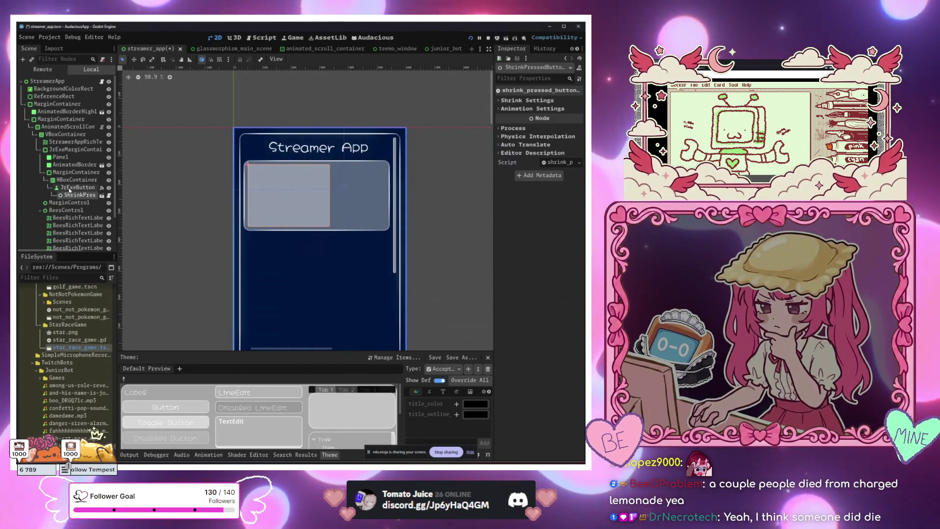
# Add expand_hovered_control_module.tscn as another child of JrExeButton.
pyautogui.click(70, 189)
pyautogui.click(32, 60)
pyautogui.write('expand')
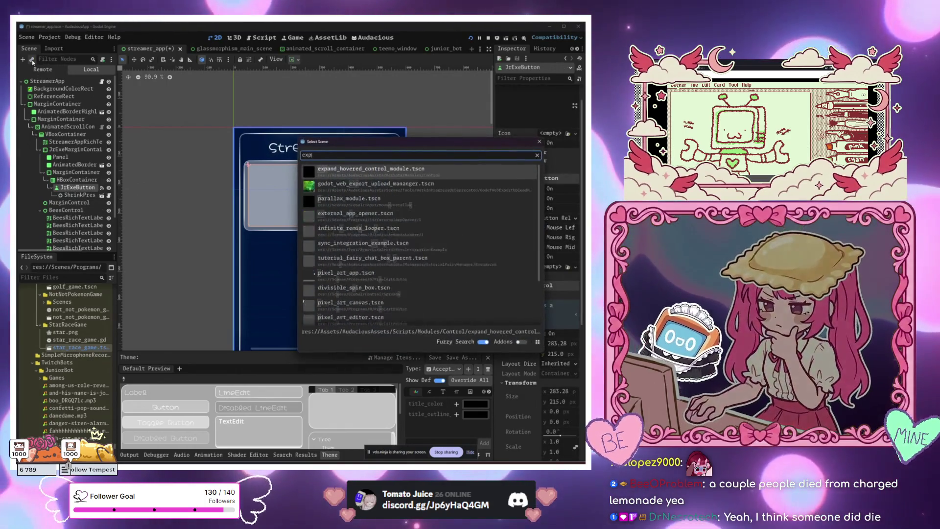
pyautogui.press('Return')
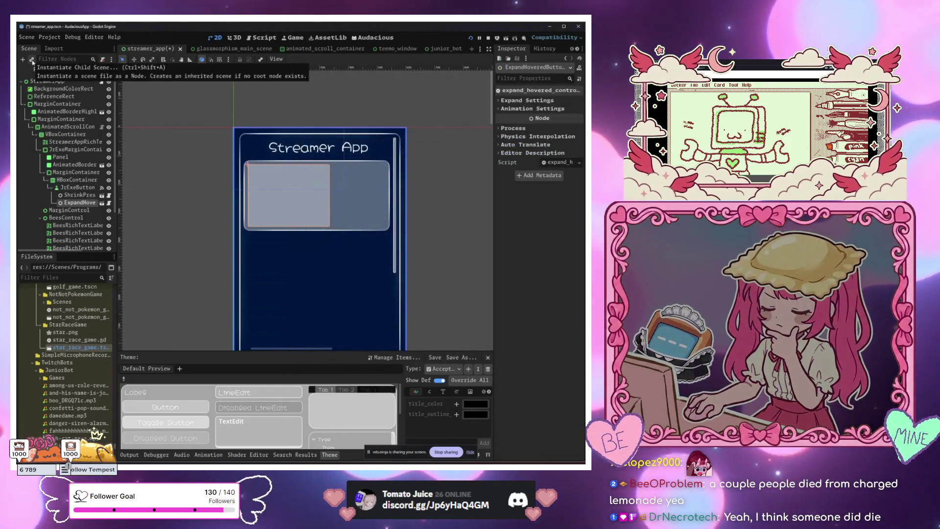
pyautogui.rightClick(163, 51)
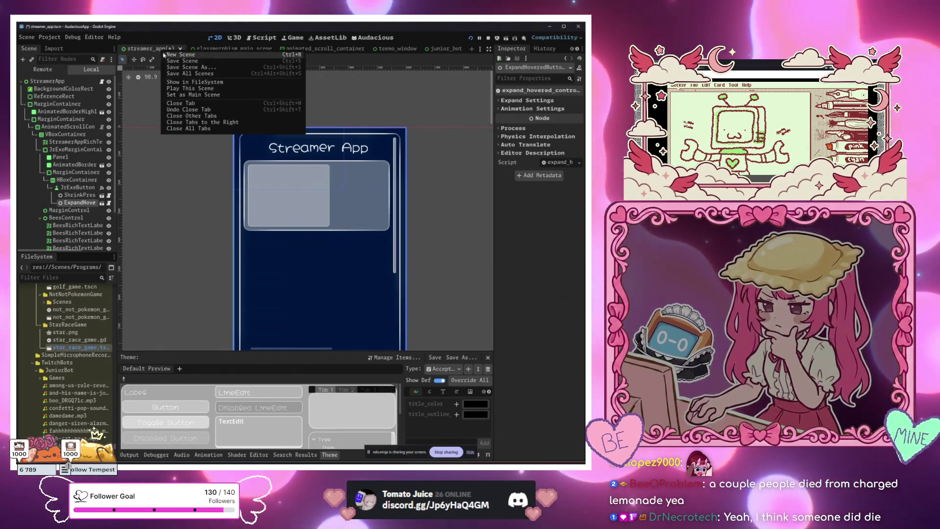
# Save the streamer_app scene and select the expand-on-hover module node.
pyautogui.click(189, 88)
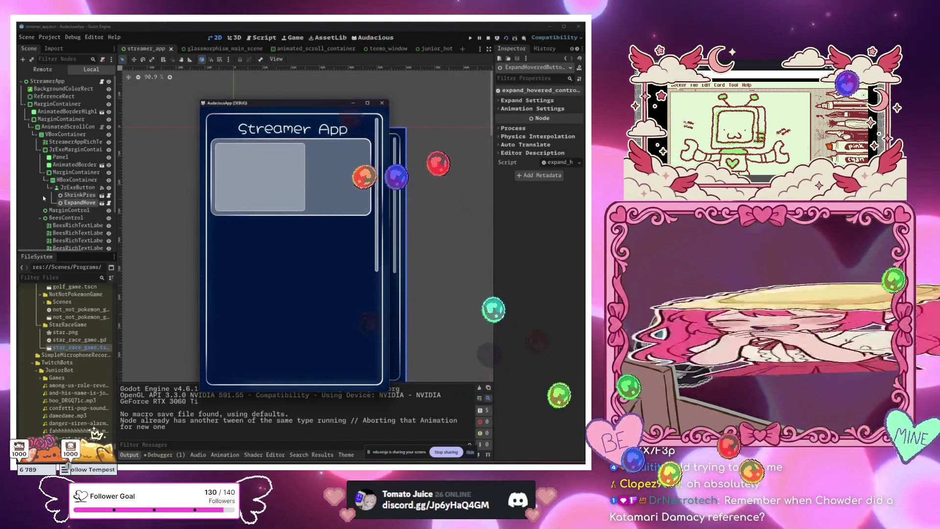
pyautogui.click(78, 195)
pyautogui.click(80, 202)
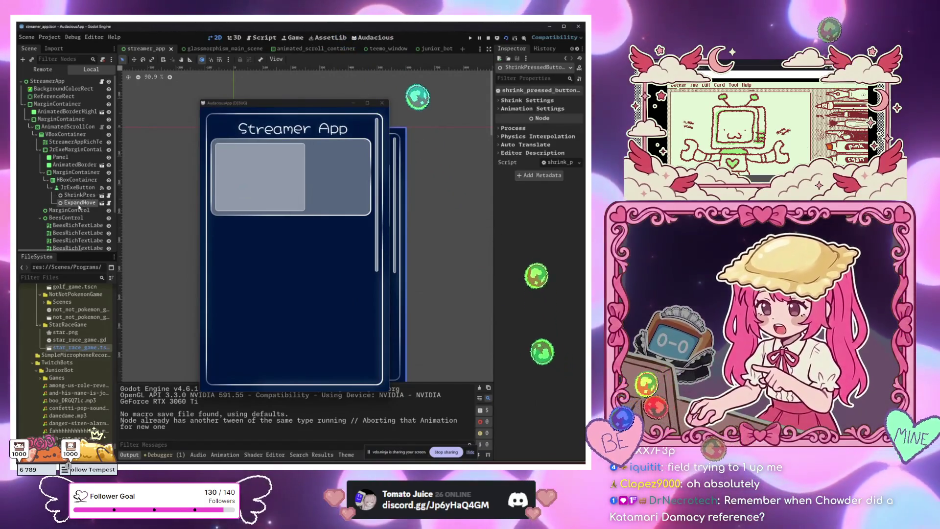
pyautogui.click(527, 100)
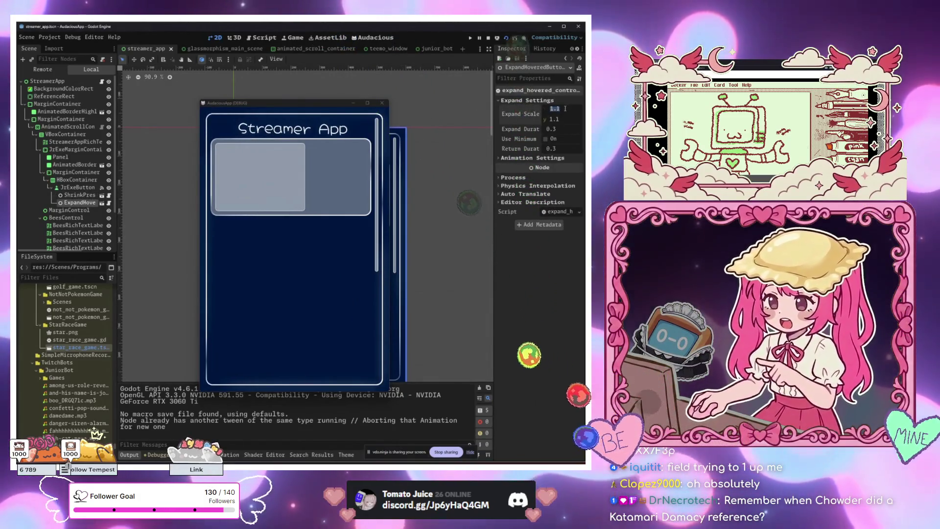
# Set Expand Scale x and y to 1.02, then open Junior Bot in the running app.
pyautogui.click(566, 109)
pyautogui.write('1')
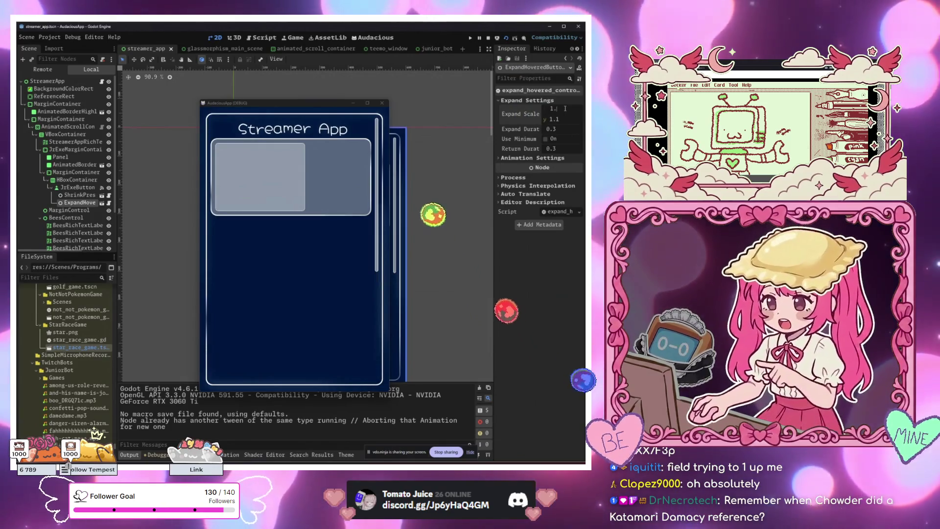
pyautogui.write('.02')
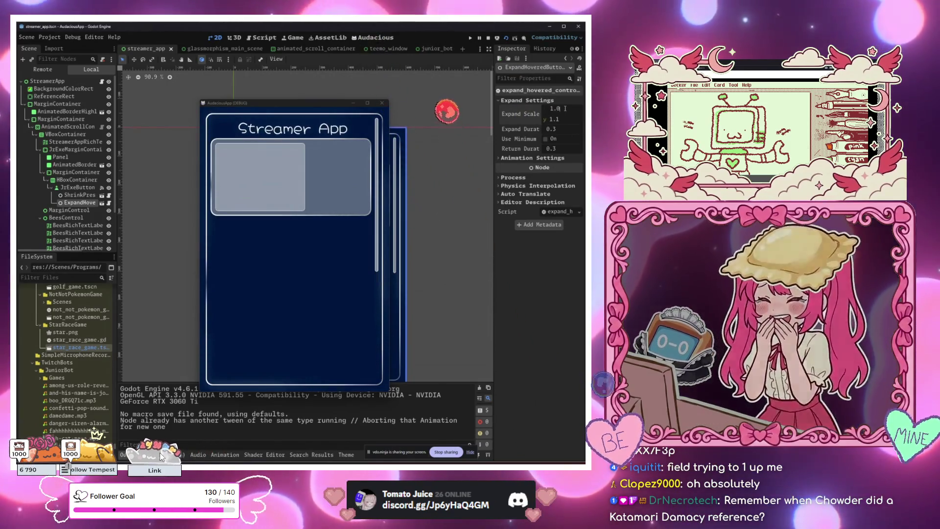
pyautogui.press('Return')
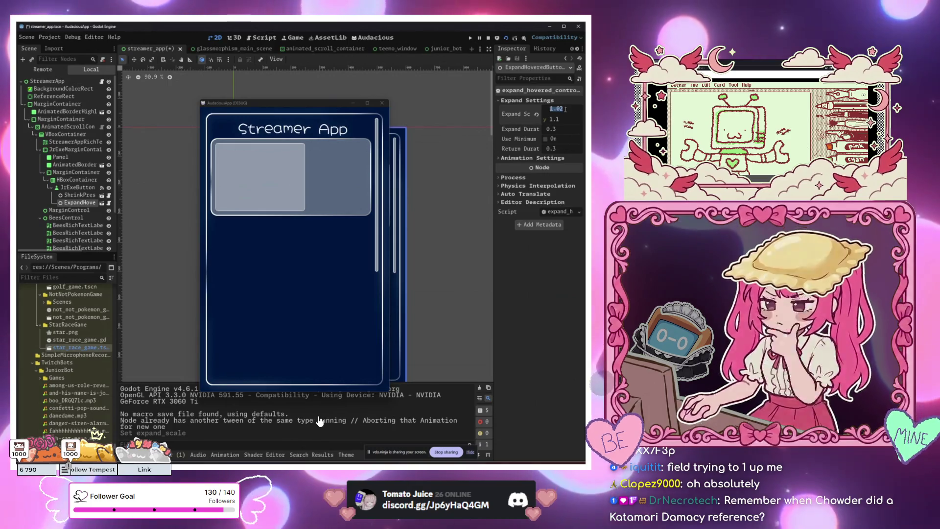
pyautogui.press('Return')
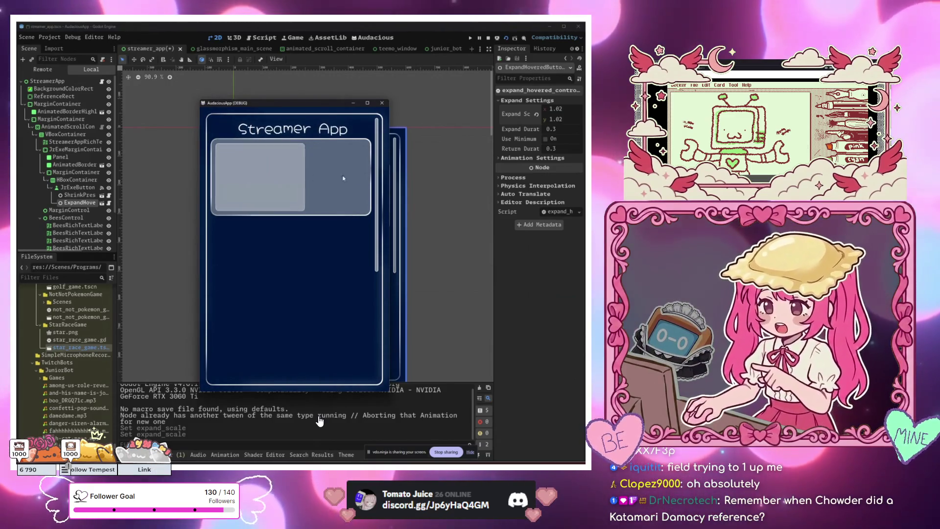
pyautogui.click(274, 174)
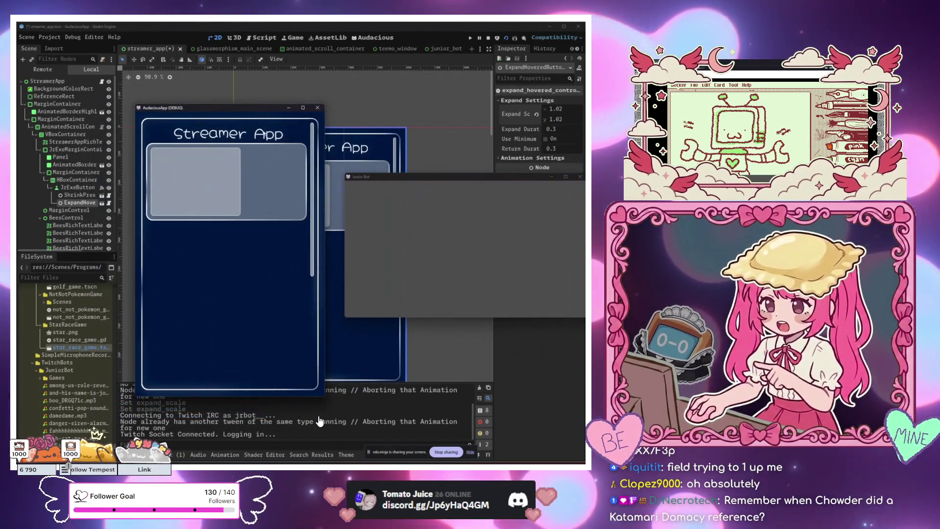
# Change VBoxContainer's separation override from 30 to 25, then switch to the Twitch page.
pyautogui.click(51, 135)
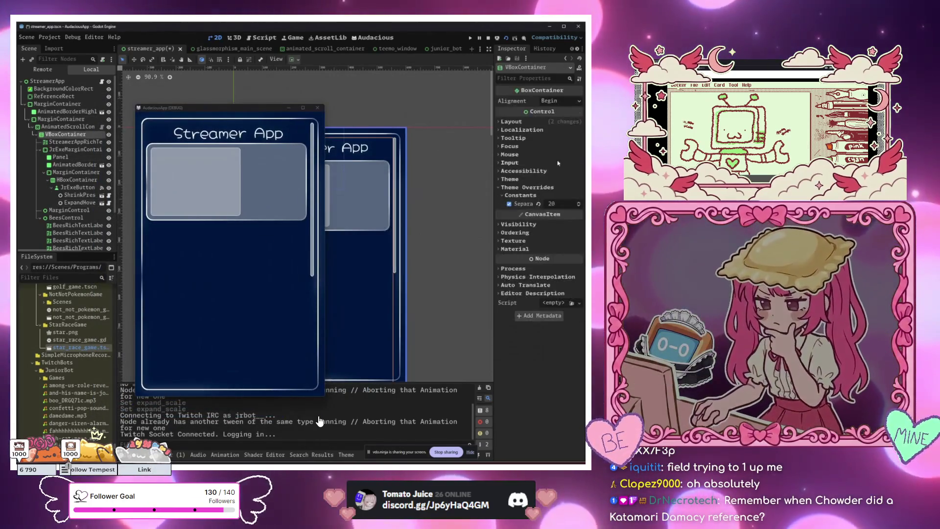
pyautogui.click(549, 204)
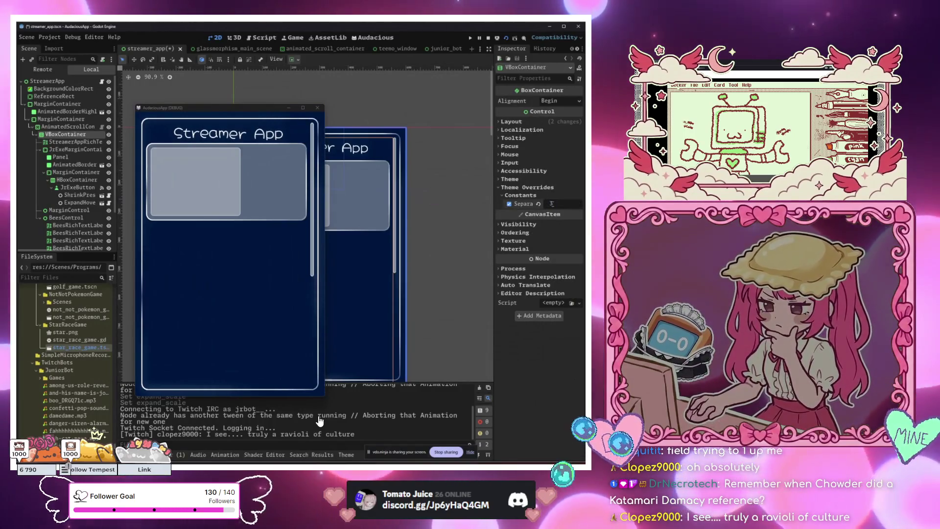
pyautogui.write('30')
pyautogui.press('Return')
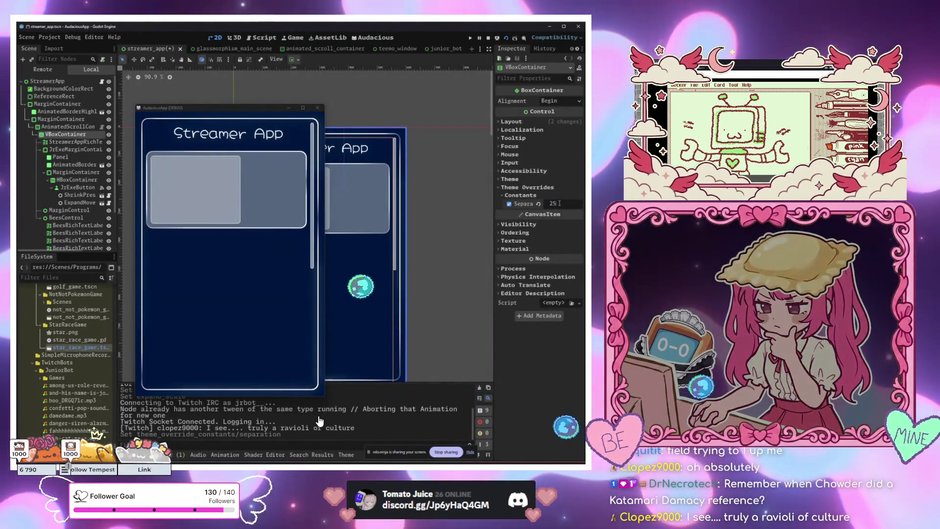
pyautogui.write('25')
pyautogui.press('Return')
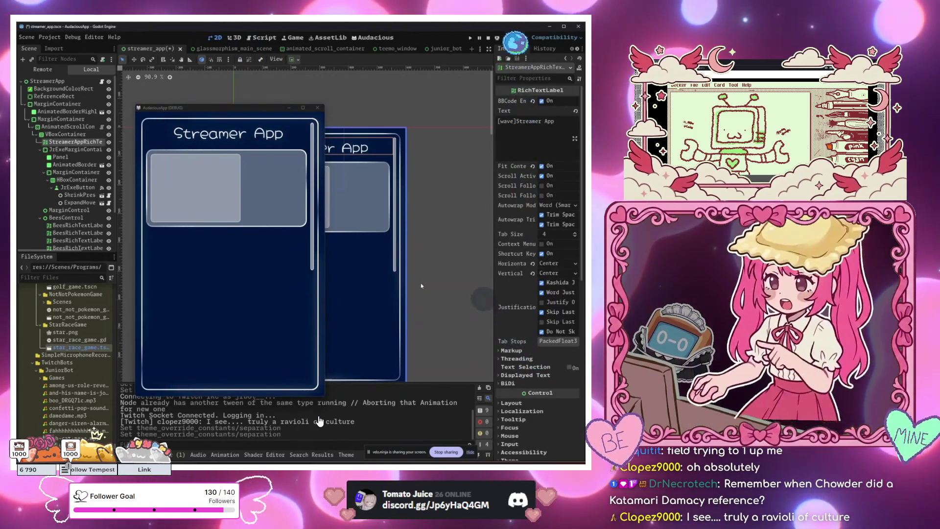
pyautogui.click(462, 260)
pyautogui.hotkey('alt', 'Tab')
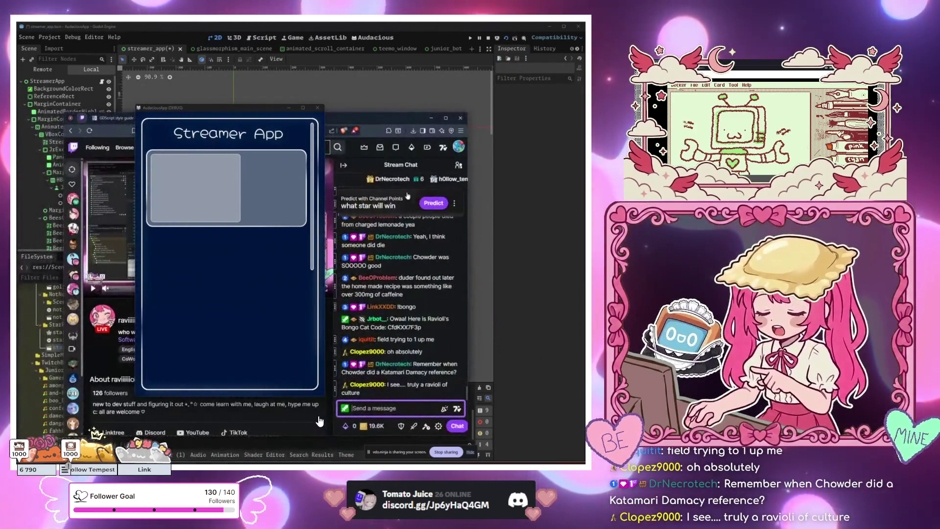
# Close the Streamer App debug window and close the animated_scroll_container scene tab in Godot.
pyautogui.click(317, 108)
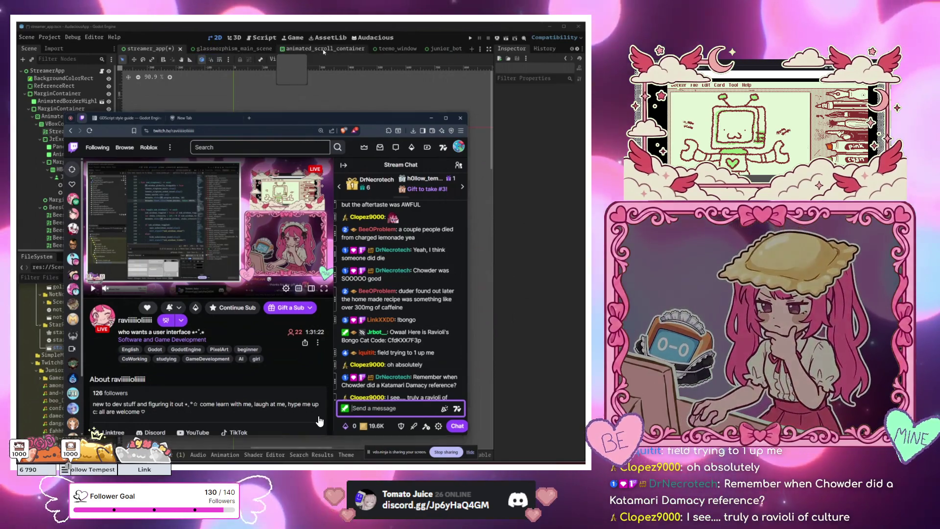
pyautogui.click(323, 51)
pyautogui.middleClick(337, 51)
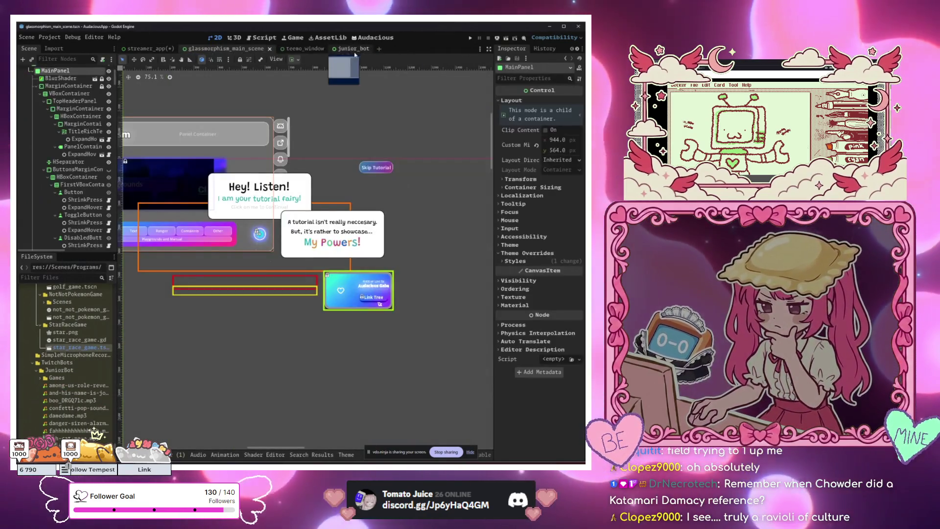
# Switch to the junior_bot scene and run the project with F5.
pyautogui.click(351, 50)
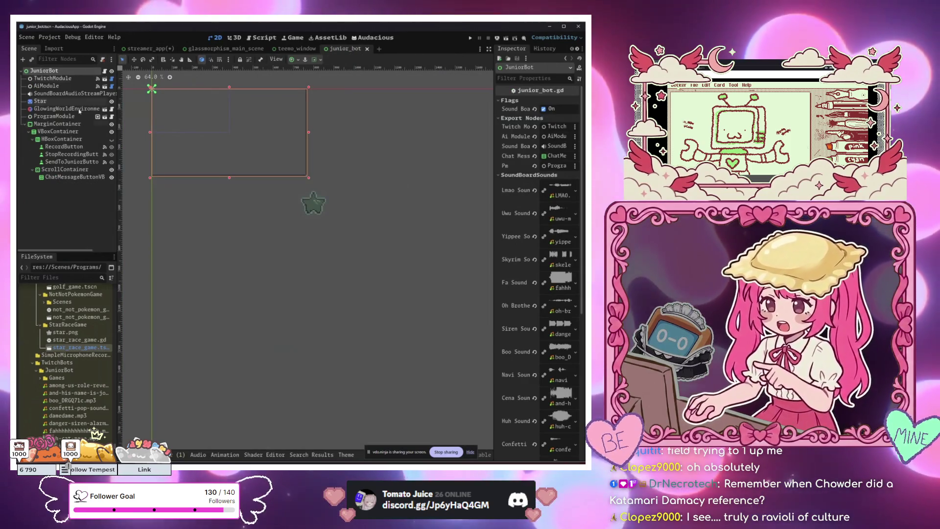
pyautogui.click(240, 383)
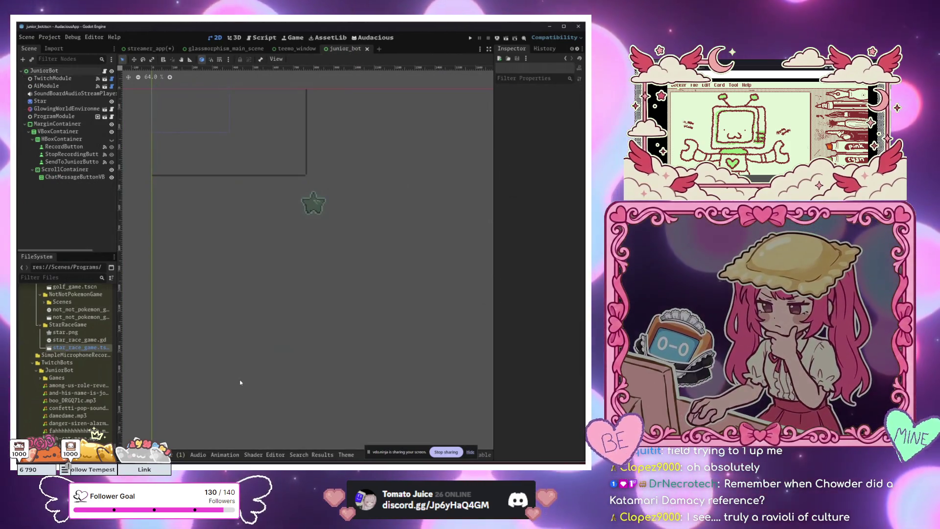
pyautogui.press('F5')
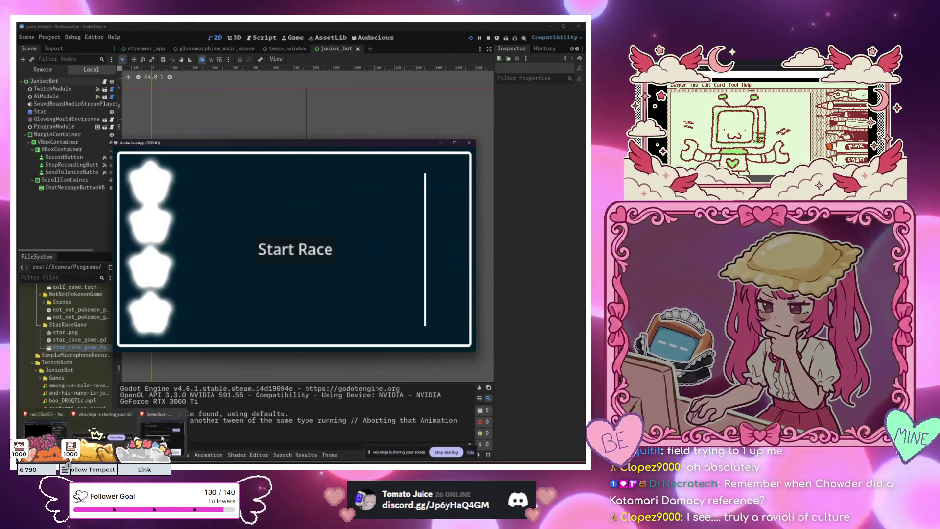
pyautogui.click(162, 437)
pyautogui.click(44, 434)
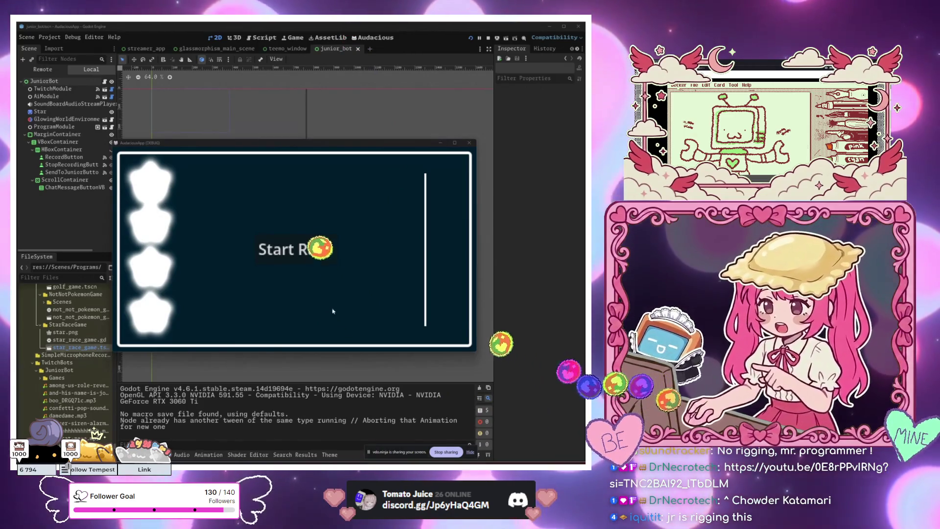
# Play three Star Race rounds, won by stars 4, 1 and 1.
pyautogui.click(326, 258)
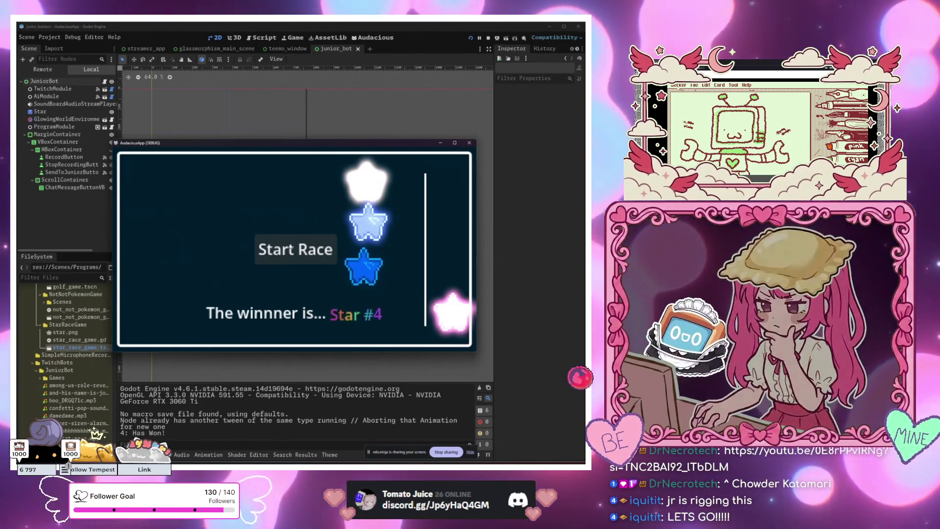
pyautogui.click(293, 247)
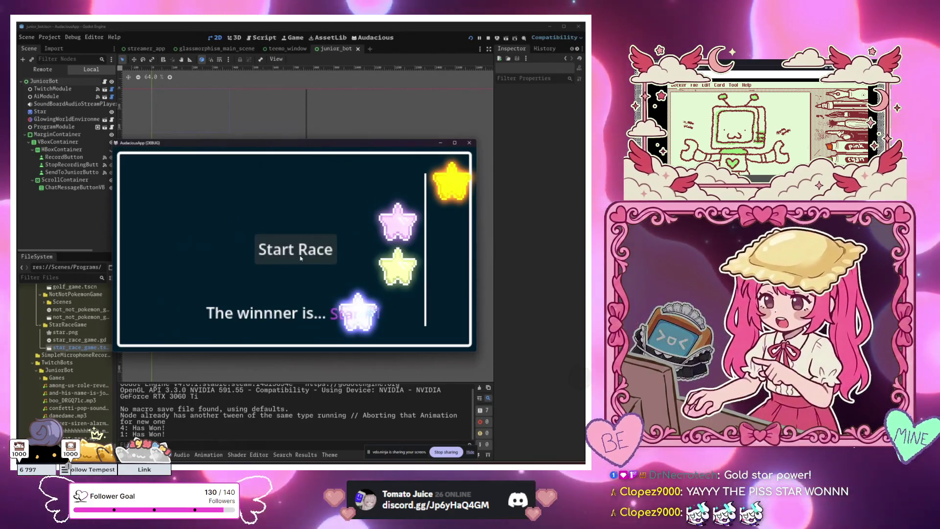
pyautogui.click(301, 258)
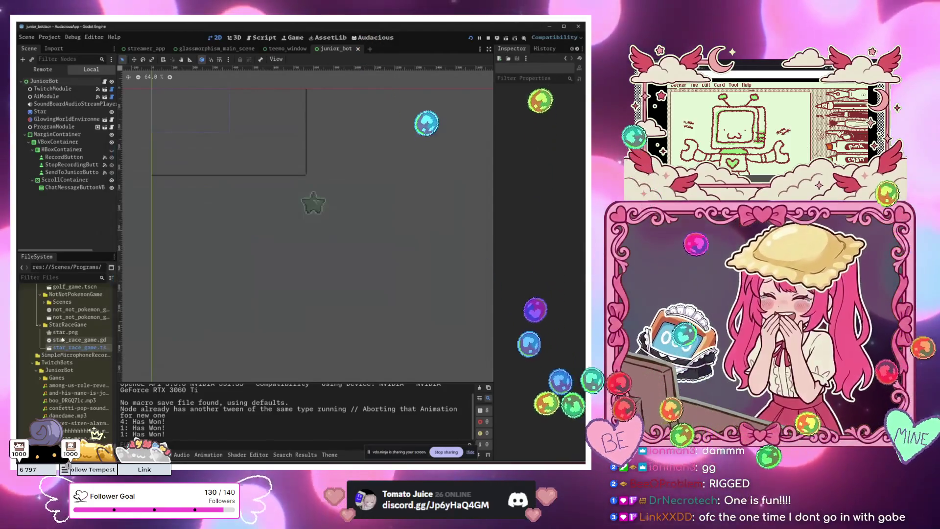
# Open star_race_game.gd, scroll through the race code, then bring the Twitch stream page forward.
pyautogui.doubleClick(80, 339)
pyautogui.scroll(-12, 475, 120)
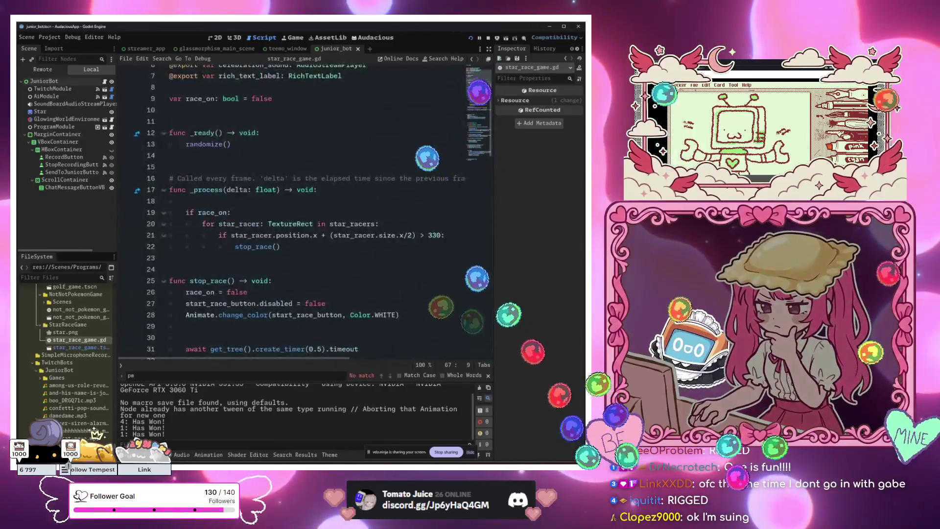
pyautogui.scroll(-10, 474, 120)
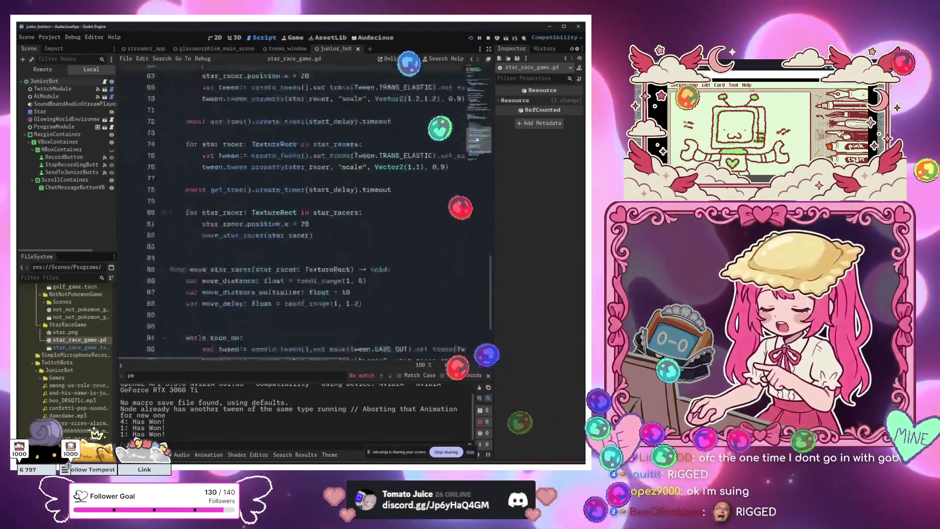
pyautogui.scroll(12, 436, 216)
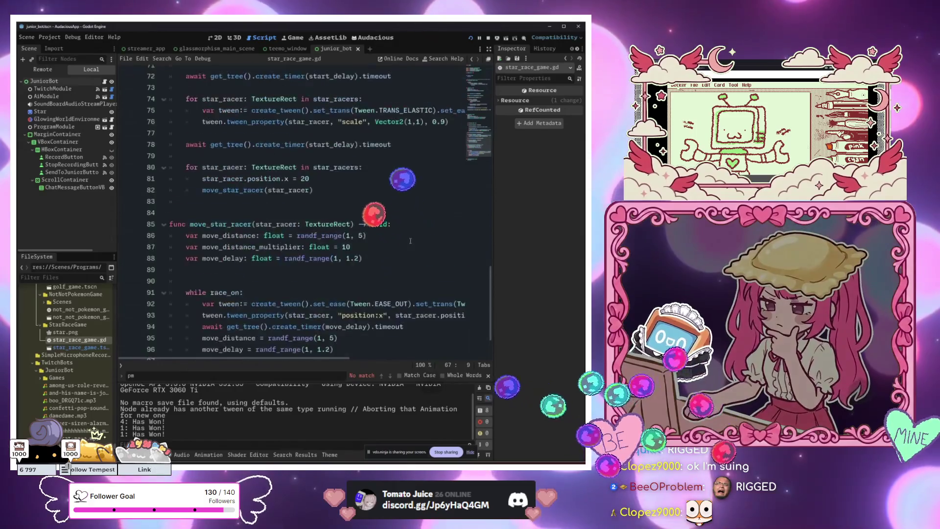
pyautogui.scroll(13, 410, 241)
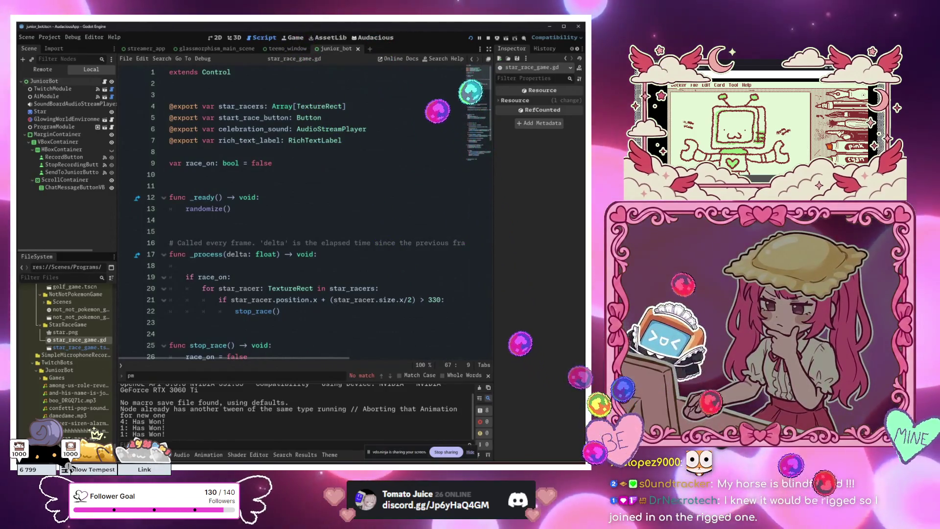
pyautogui.hotkey('alt', 'Tab')
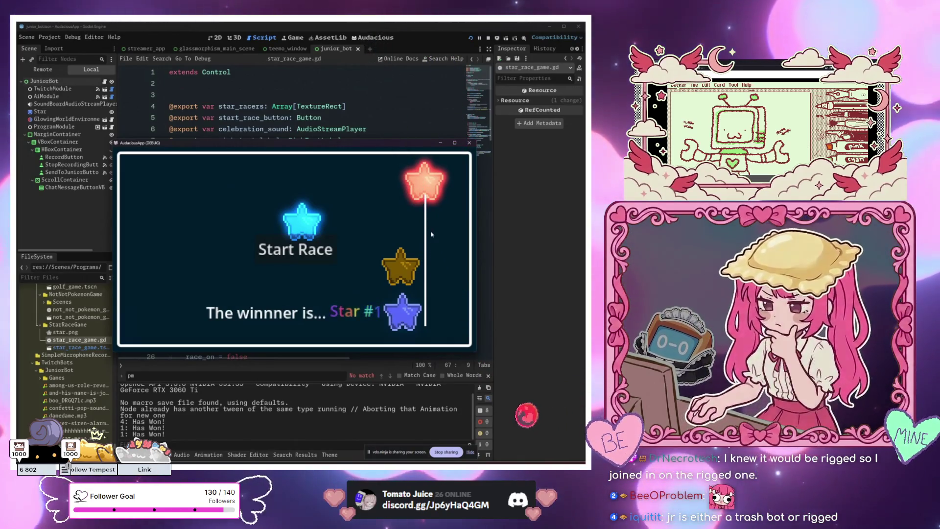
pyautogui.hotkey('alt', 'Tab')
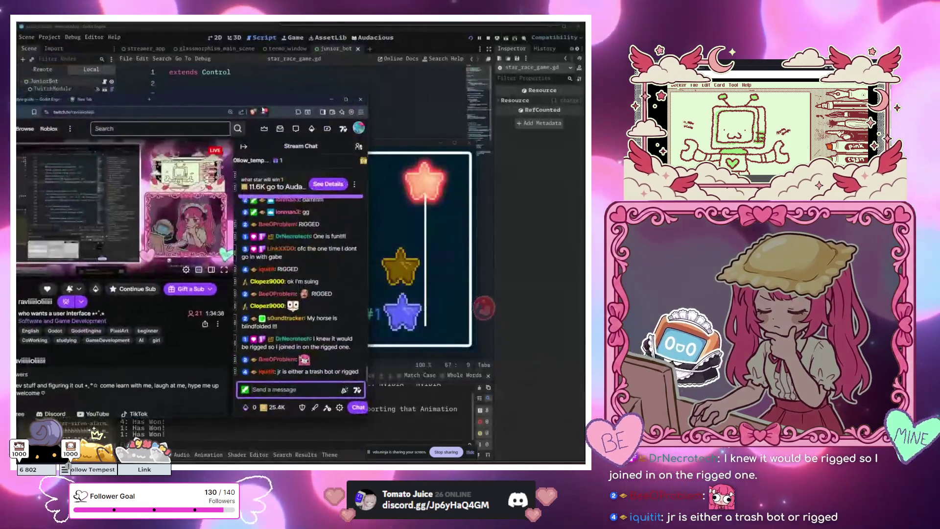
# View the detailed results of the ended 'what star will win' prediction, then minimize the browser.
pyautogui.click(277, 186)
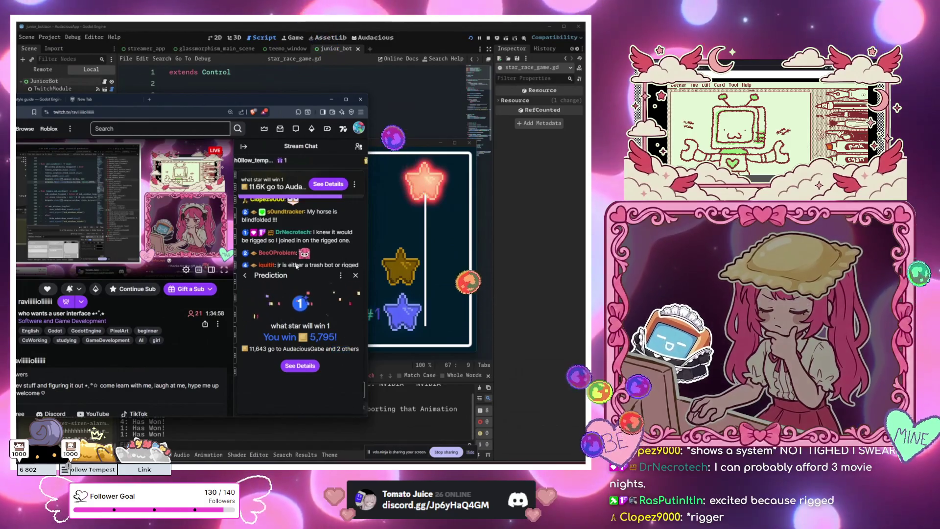
pyautogui.click(315, 365)
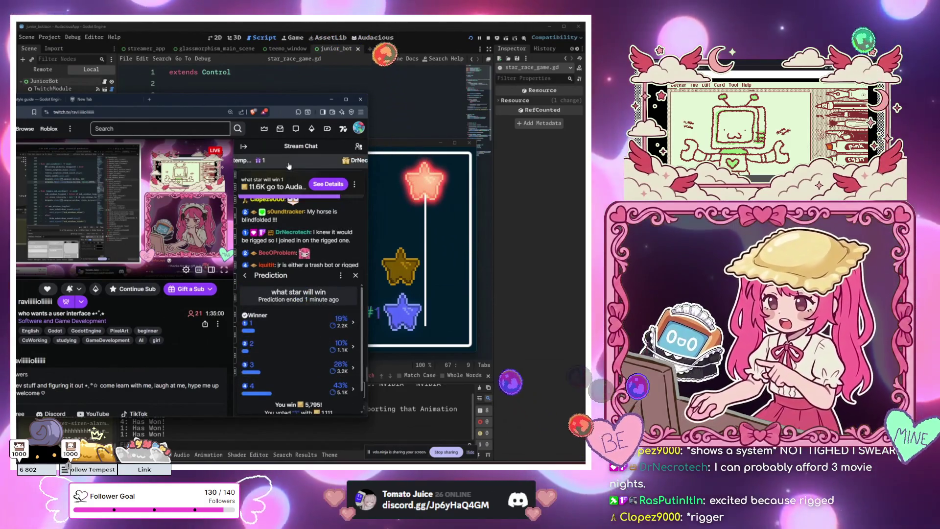
pyautogui.click(331, 99)
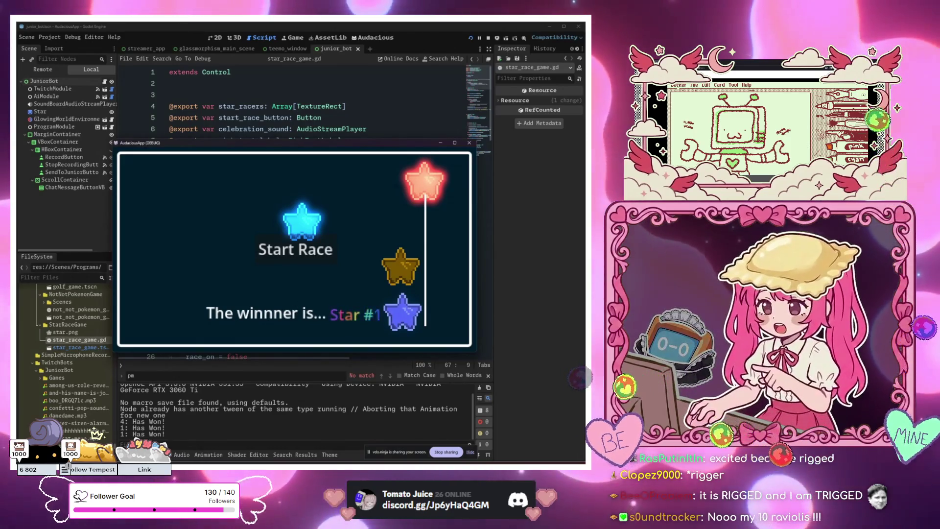
pyautogui.hotkey('alt', 'Tab')
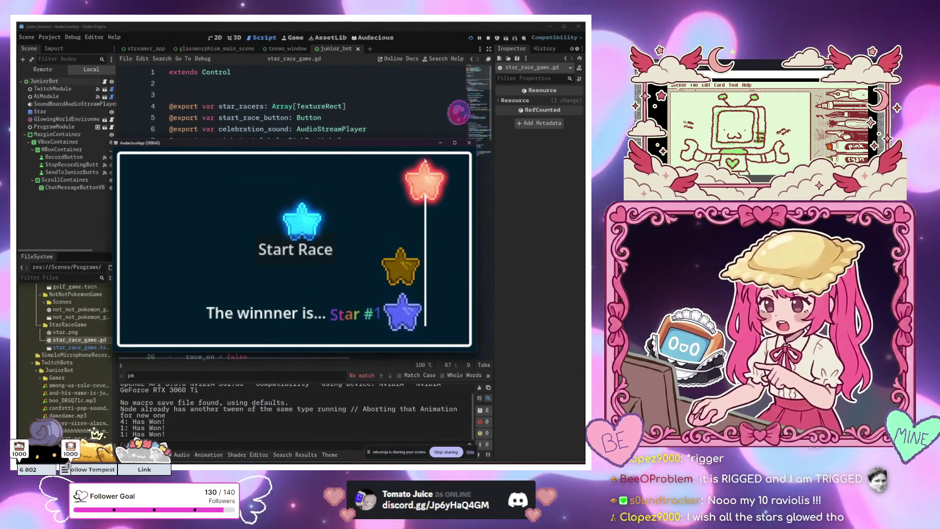
pyautogui.click(440, 143)
pyautogui.scroll(-8, 375, 241)
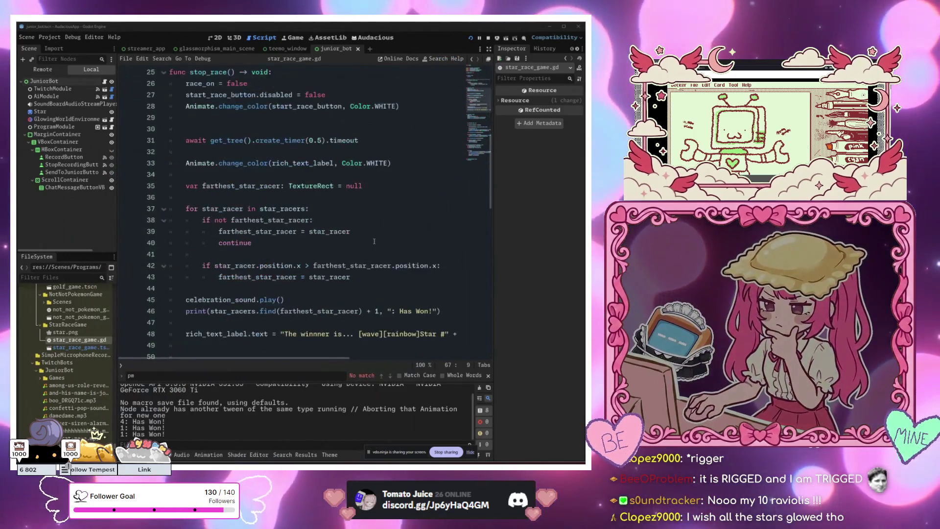
pyautogui.click(374, 241)
pyautogui.scroll(-4, 374, 242)
pyautogui.scroll(-5, 375, 242)
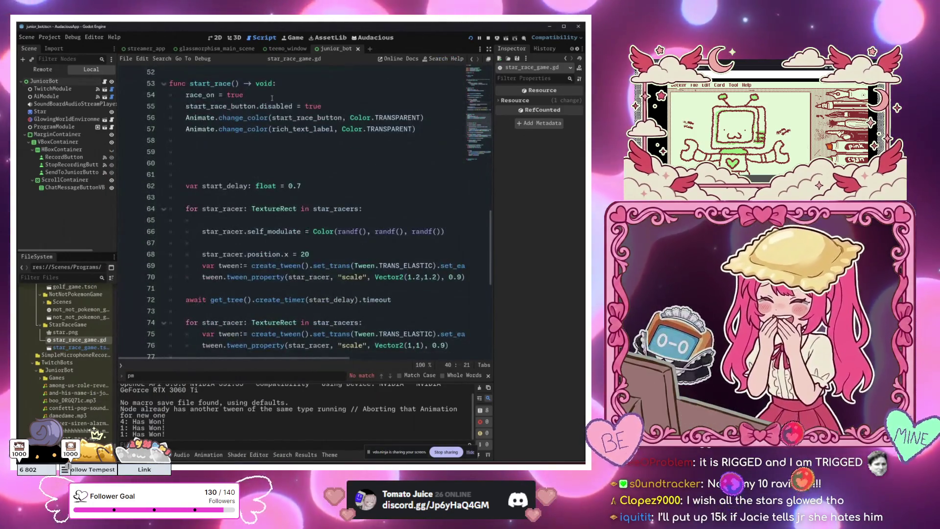
pyautogui.scroll(-4, 275, 118)
pyautogui.scroll(3, 283, 204)
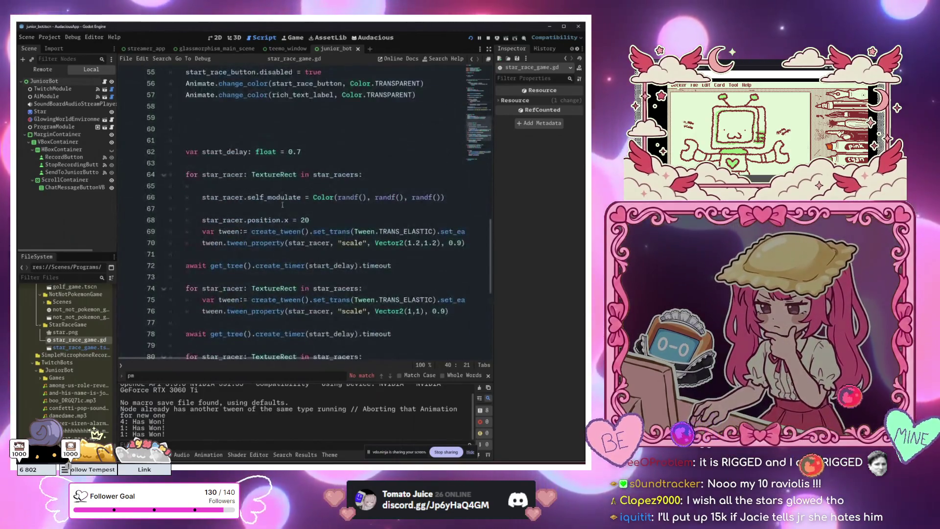
pyautogui.moveTo(328, 197); pyautogui.dragTo(238, 198)
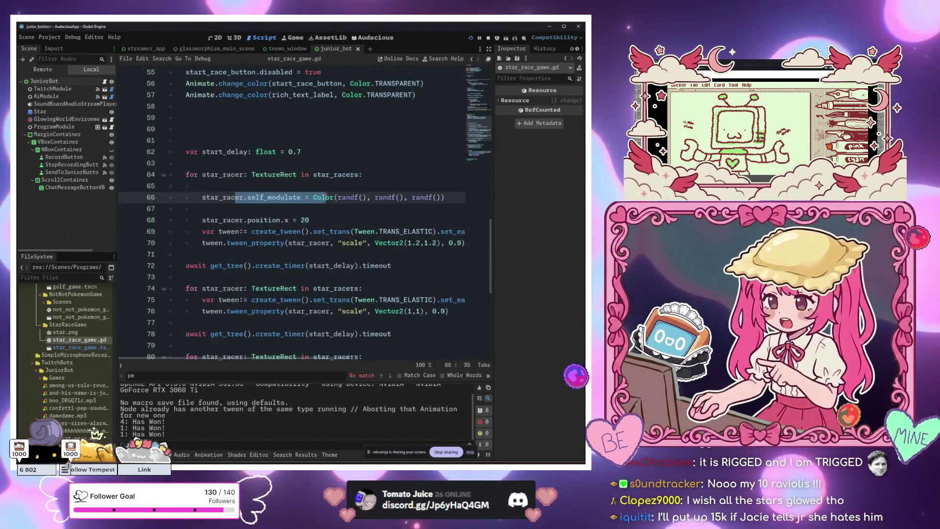
pyautogui.click(316, 197)
pyautogui.moveTo(316, 198); pyautogui.dragTo(358, 198)
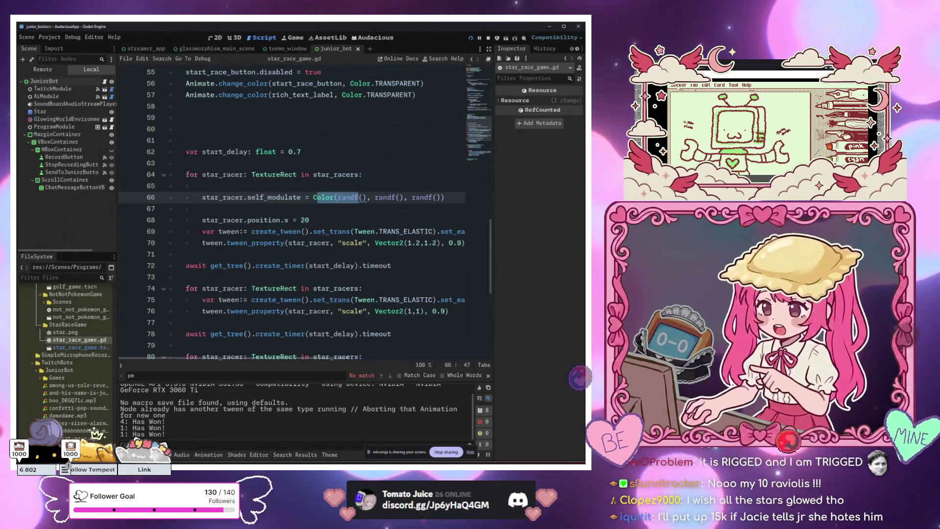
pyautogui.click(376, 243)
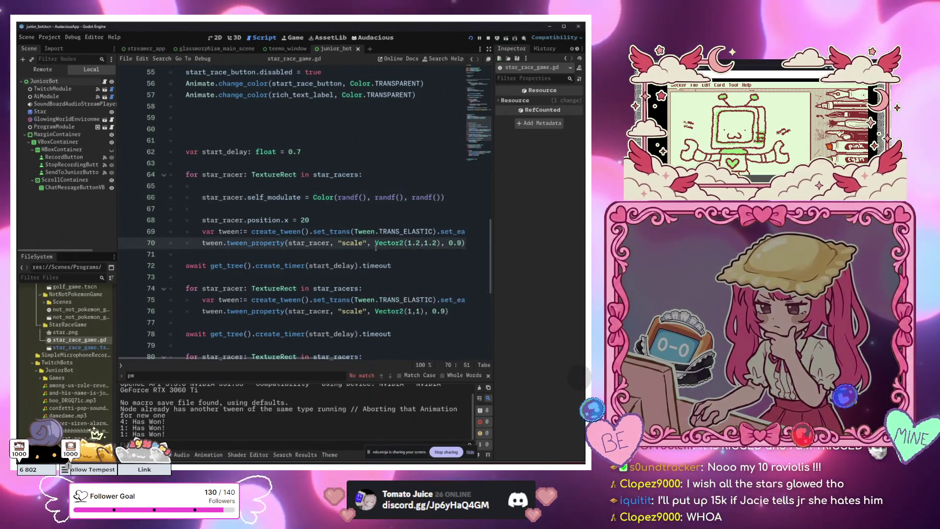
pyautogui.moveTo(376, 247)
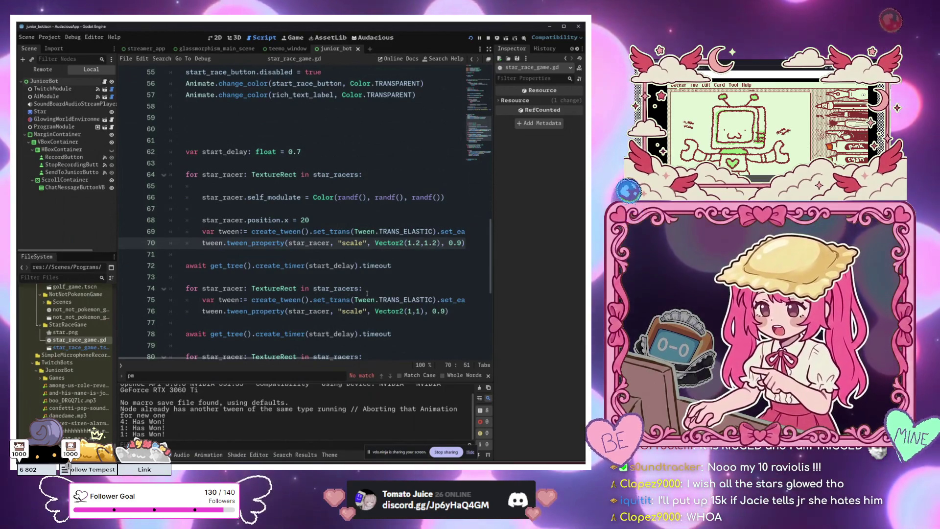
pyautogui.scroll(-2, 343, 292)
pyautogui.scroll(1, 338, 235)
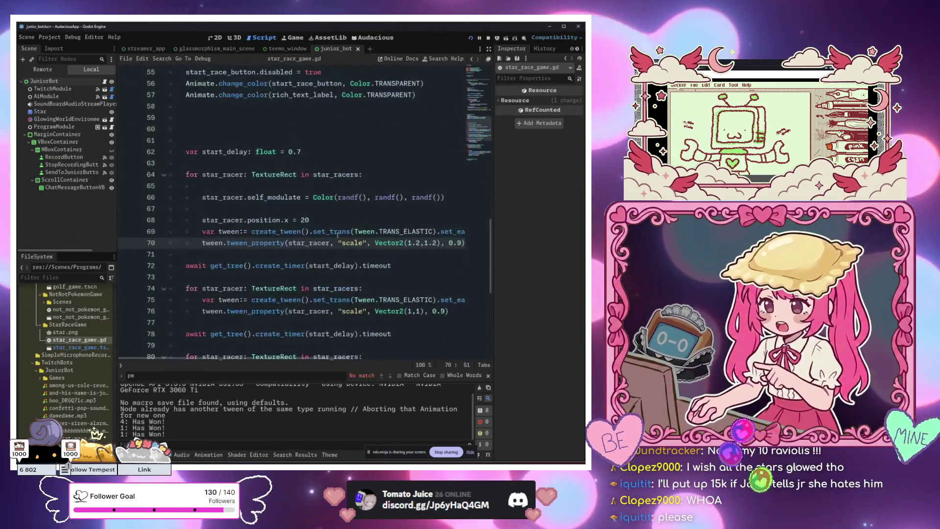
pyautogui.doubleClick(318, 233)
pyautogui.moveTo(435, 232); pyautogui.dragTo(465, 233)
pyautogui.click(296, 219)
pyautogui.click(363, 197)
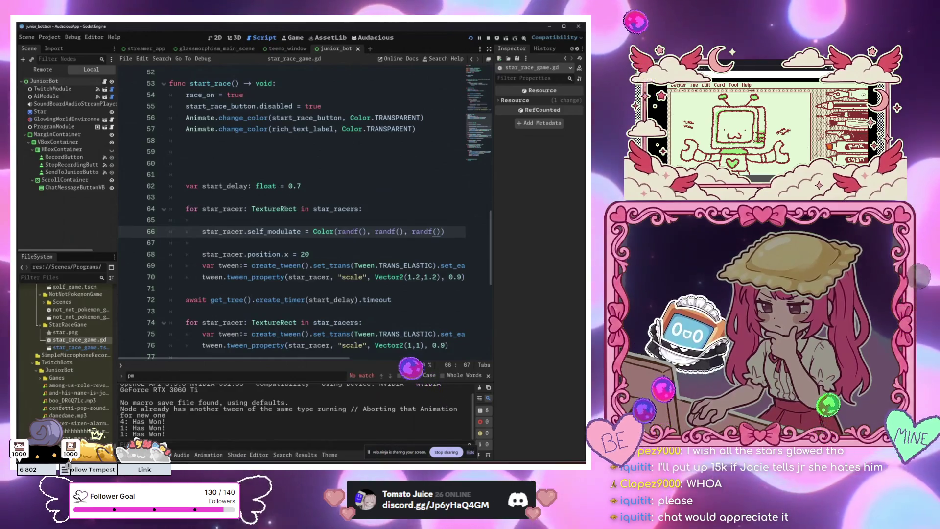
pyautogui.click(227, 186)
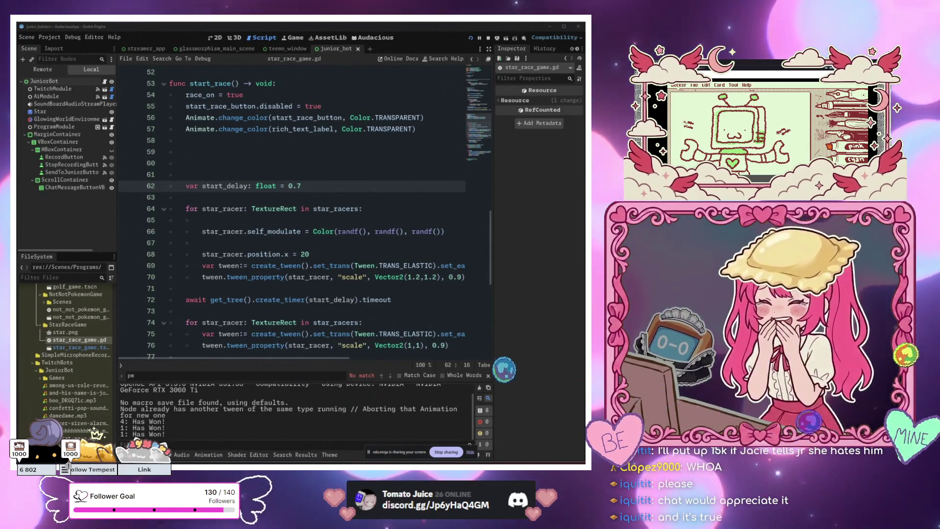
pyautogui.click(376, 268)
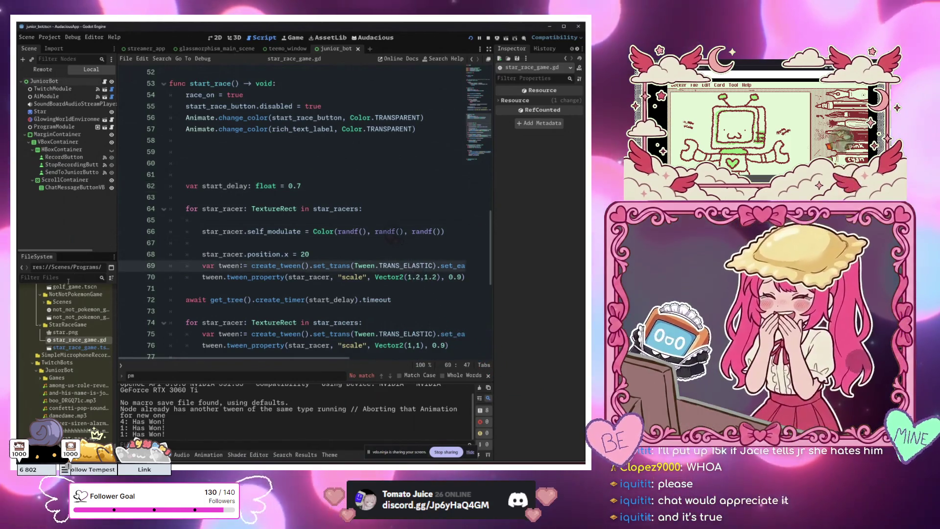
# Filter files by 'door', open the elimination_door scene, and test-run only that scene.
pyautogui.click(66, 278)
pyautogui.write('door')
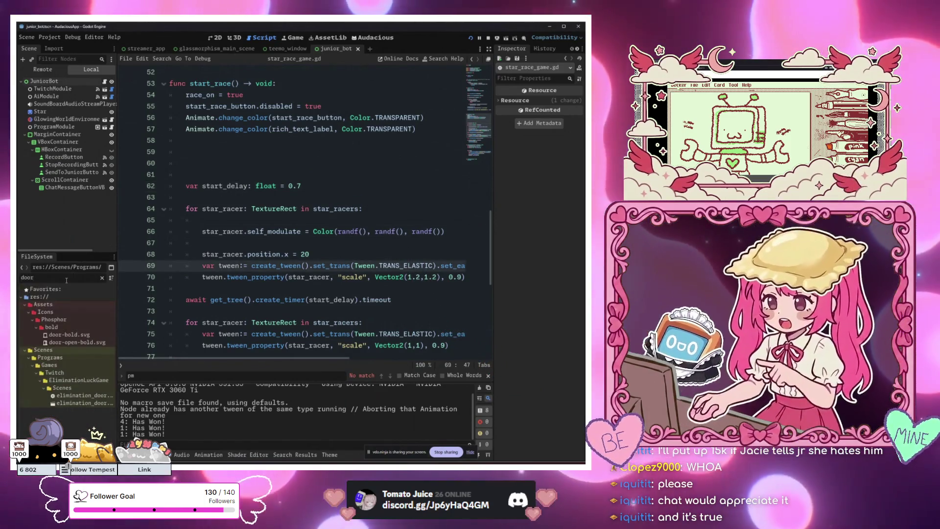
pyautogui.doubleClick(86, 402)
pyautogui.rightClick(385, 49)
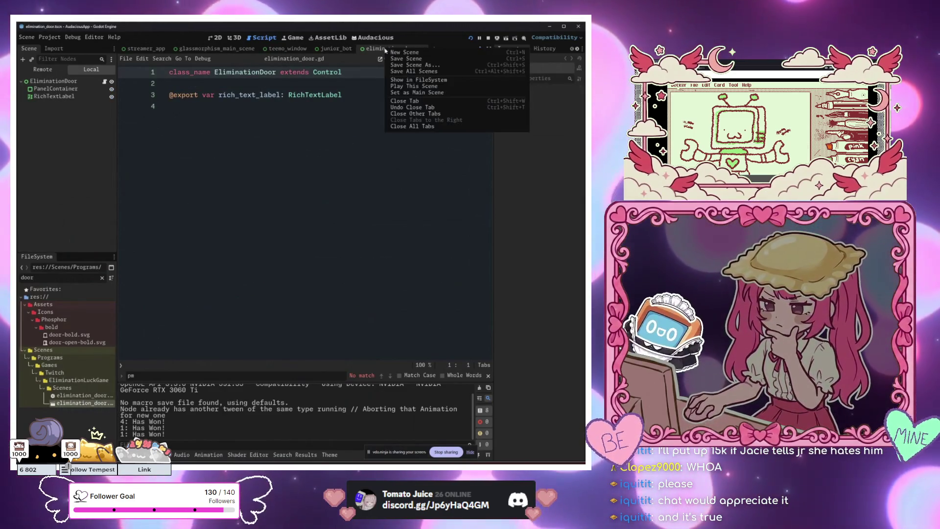
pyautogui.click(413, 86)
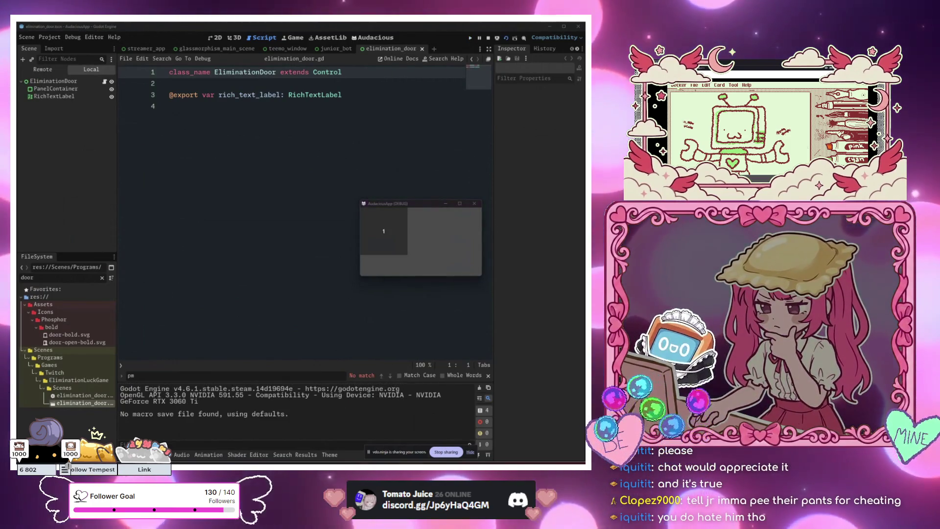
pyautogui.click(481, 204)
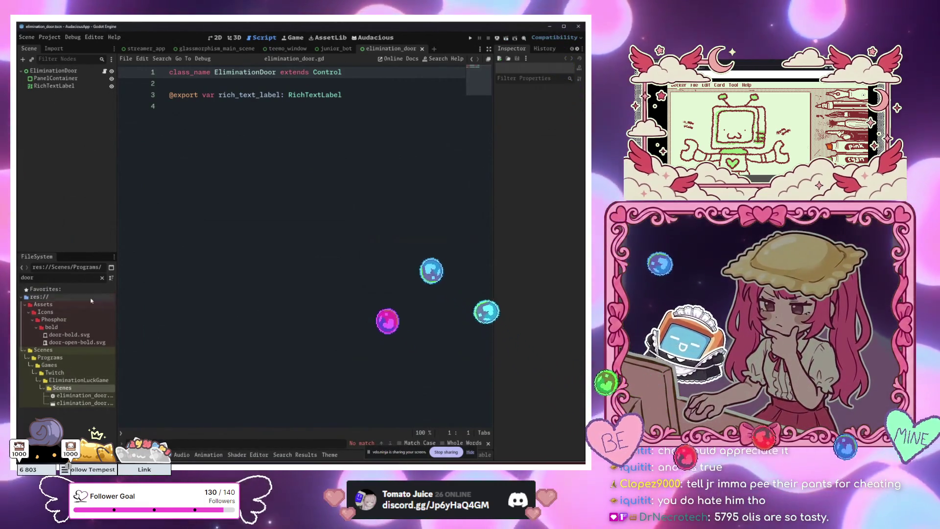
# Clear the file filter, run the whole project with F5, and switch to the Twitch browser.
pyautogui.click(102, 277)
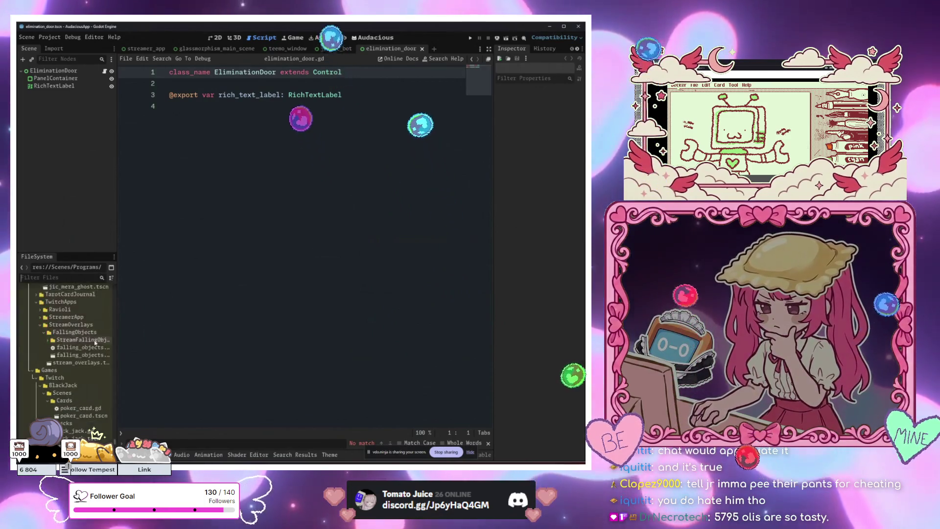
pyautogui.scroll(-5, 95, 343)
pyautogui.rightClick(72, 399)
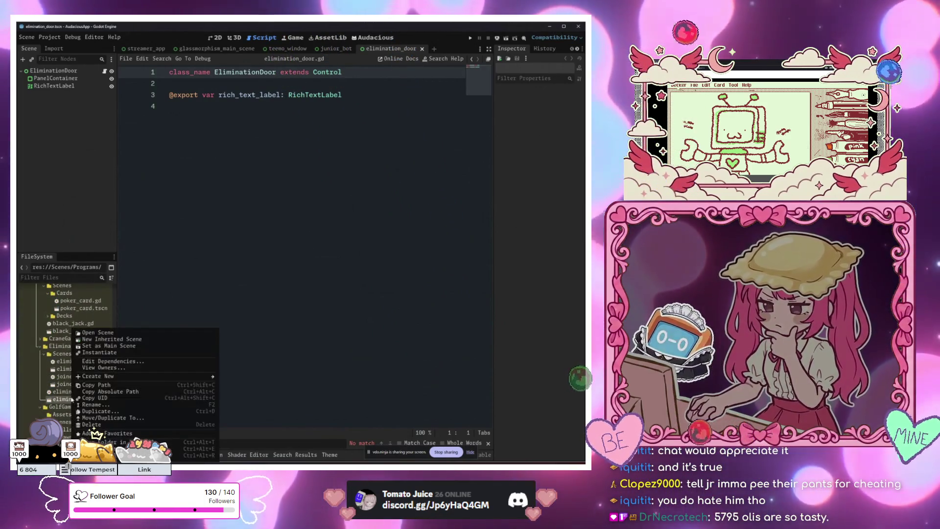
pyautogui.click(264, 288)
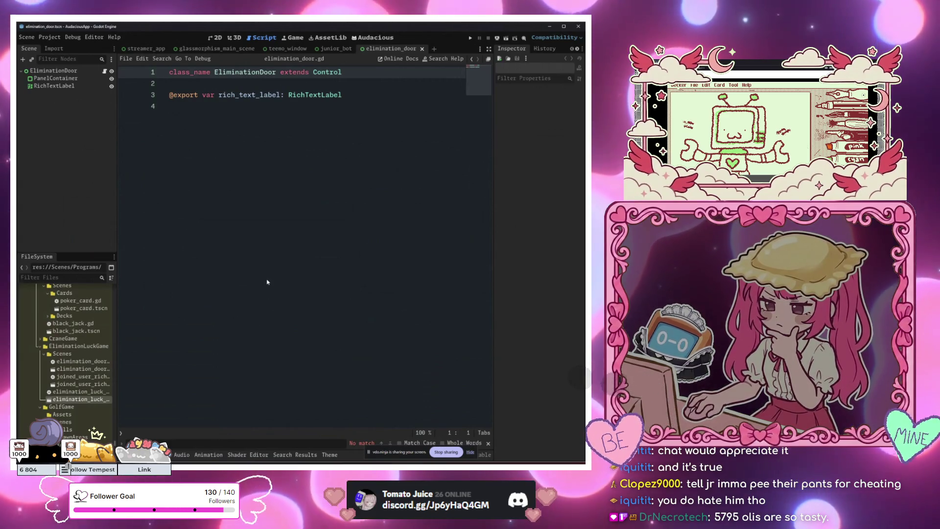
pyautogui.click(266, 282)
pyautogui.press('F5')
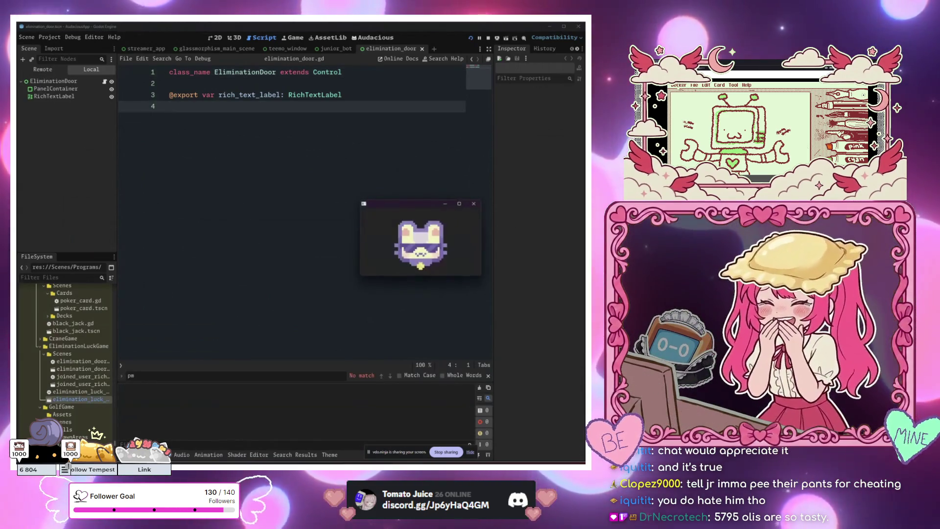
pyautogui.hotkey('alt', 'Tab')
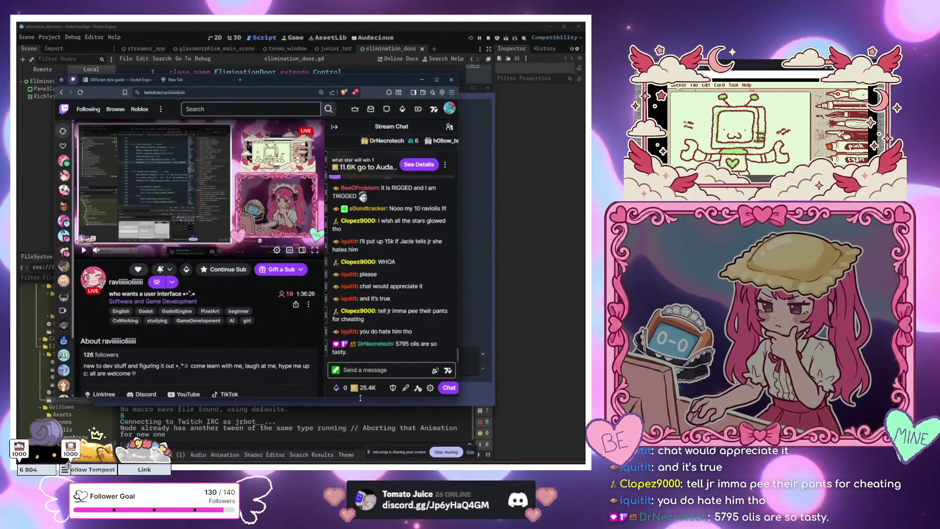
# Toggle the Power-ups & Rewards panel, open 7TV, reload Twitch, and bring the door game lobby forward.
pyautogui.click(338, 387)
pyautogui.click(446, 255)
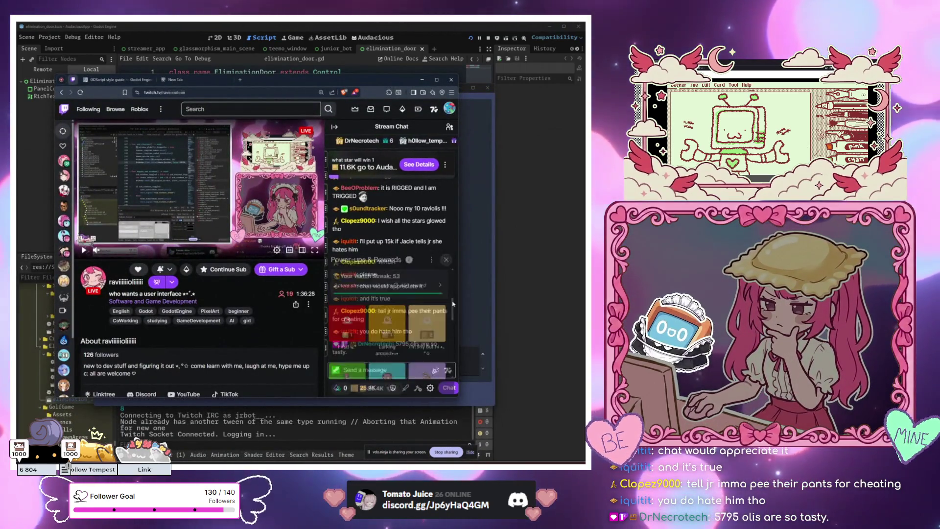
pyautogui.click(448, 371)
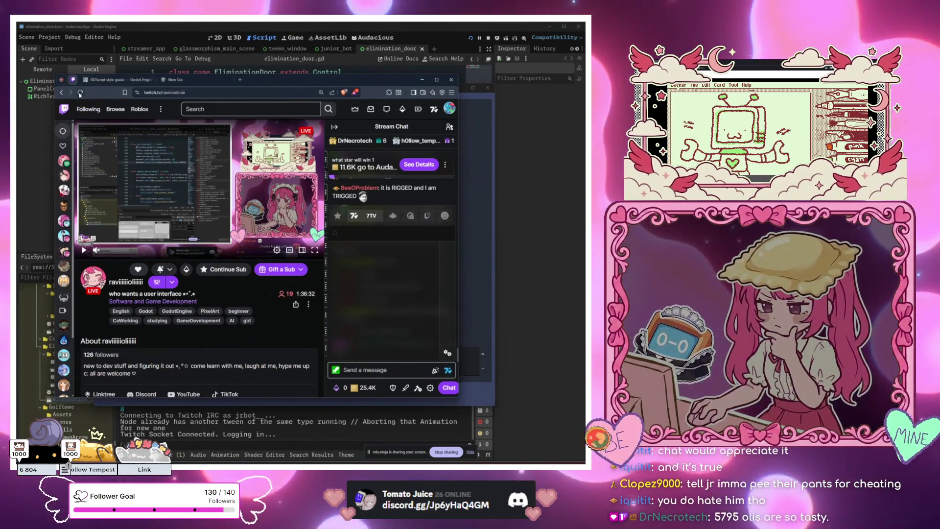
pyautogui.click(80, 92)
pyautogui.click(422, 79)
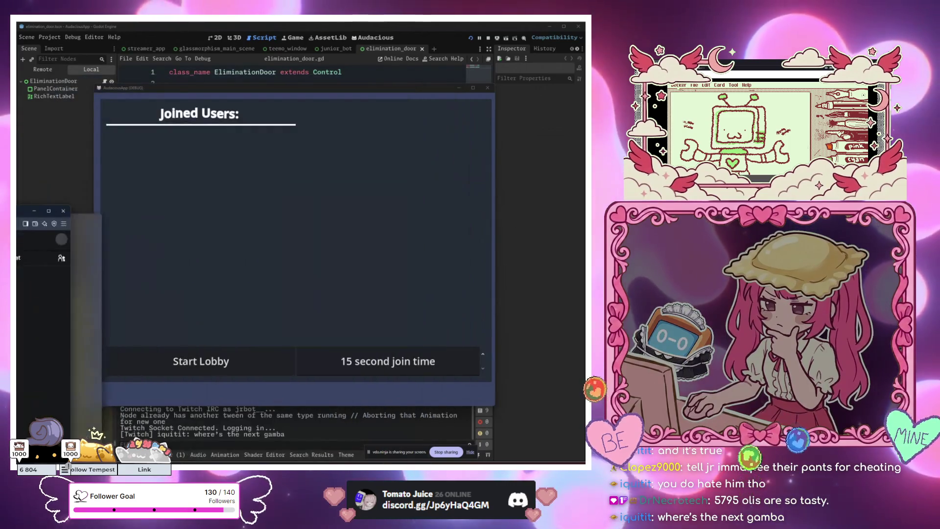
# Open the door game's join lobby, then insert a 7TV emote into the Twitch chat message.
pyautogui.click(232, 369)
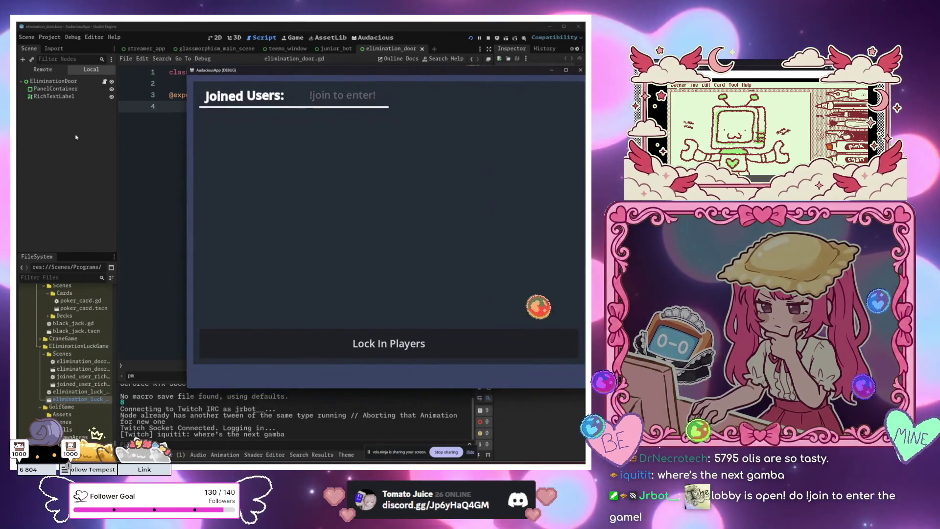
pyautogui.hotkey('alt', 'Tab')
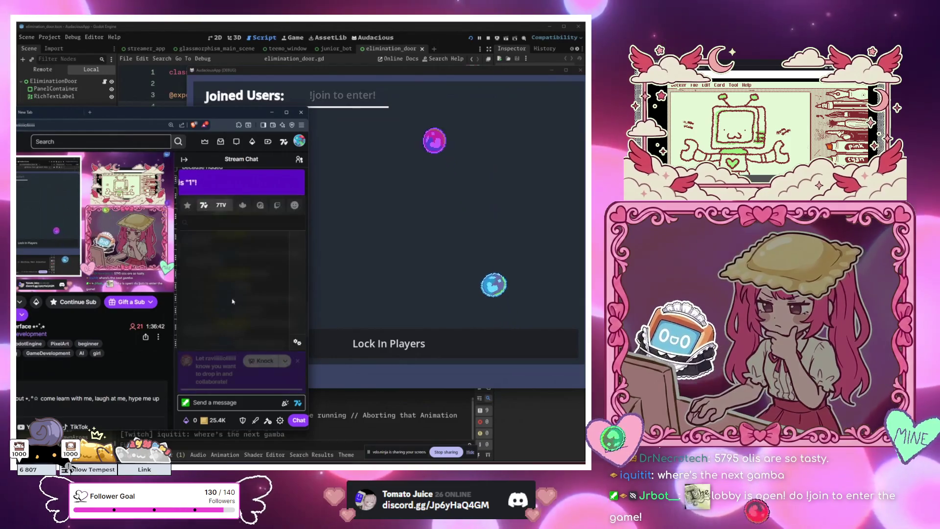
pyautogui.click(297, 361)
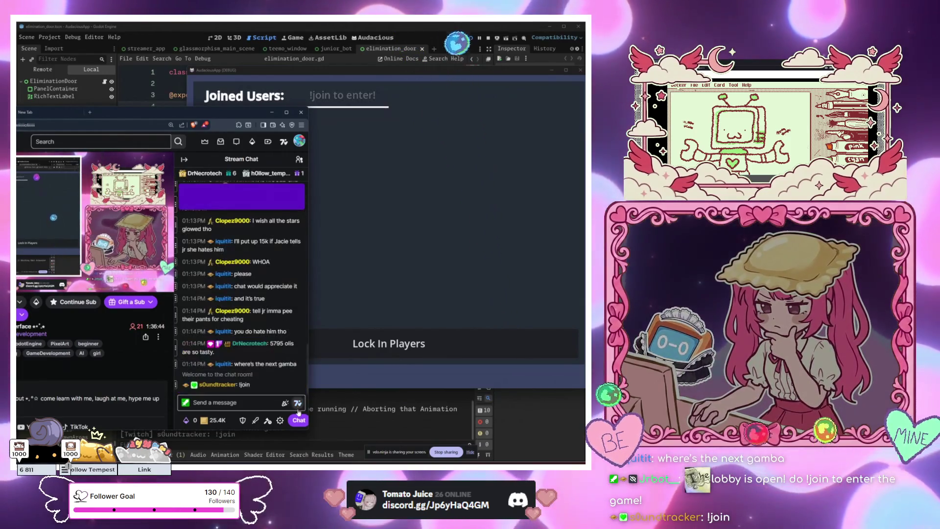
pyautogui.click(297, 403)
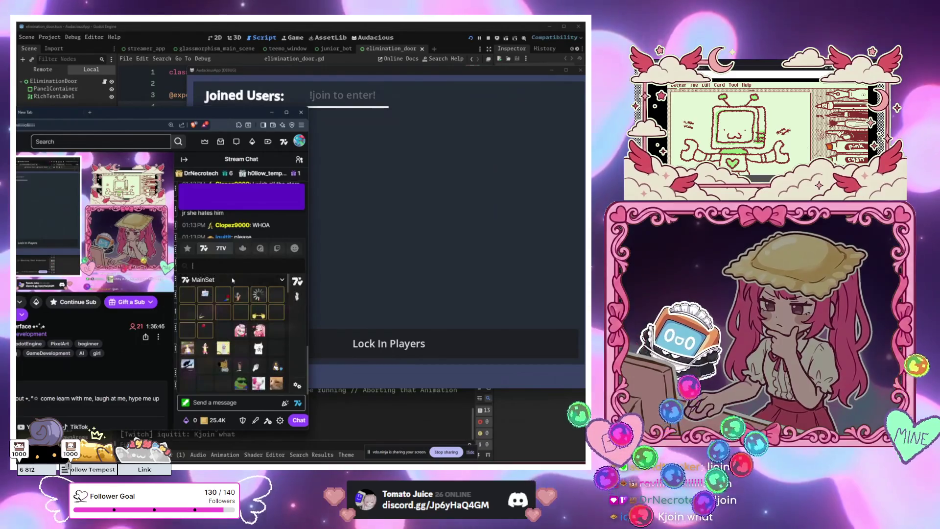
pyautogui.scroll(-3, 235, 323)
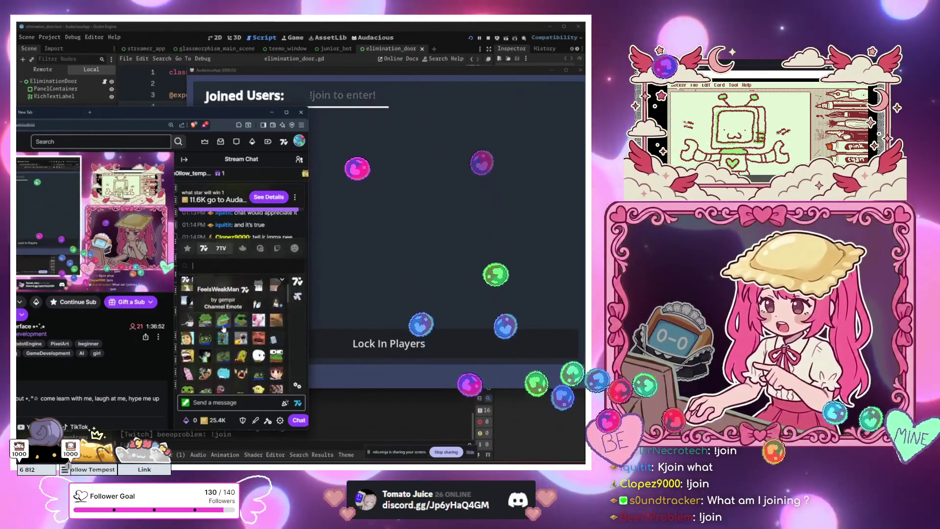
pyautogui.click(259, 320)
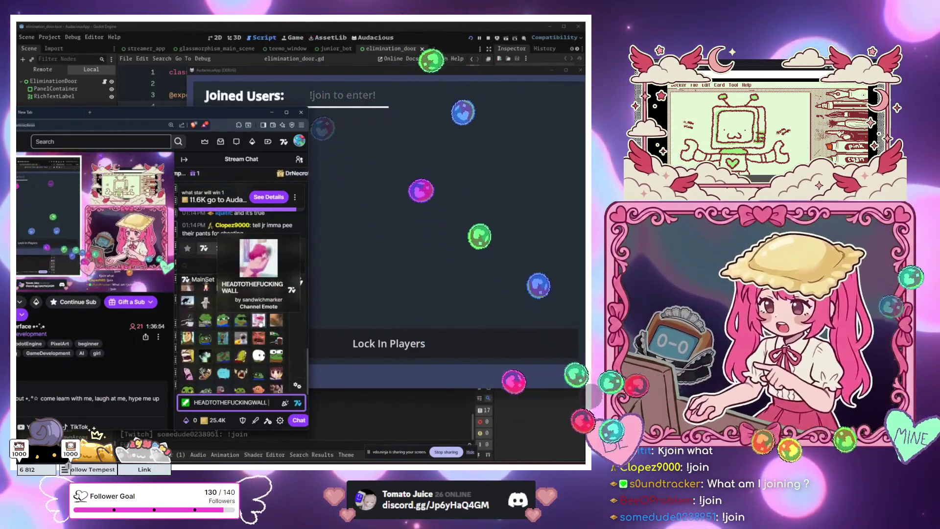
pyautogui.click(298, 403)
# Send the emote message to chat, then close the emote list and the chat window.
pyautogui.moveTo(247, 117)
pyautogui.mouseDown()
pyautogui.moveTo(195, 201)
pyautogui.moveTo(131, 114)
pyautogui.mouseUp()
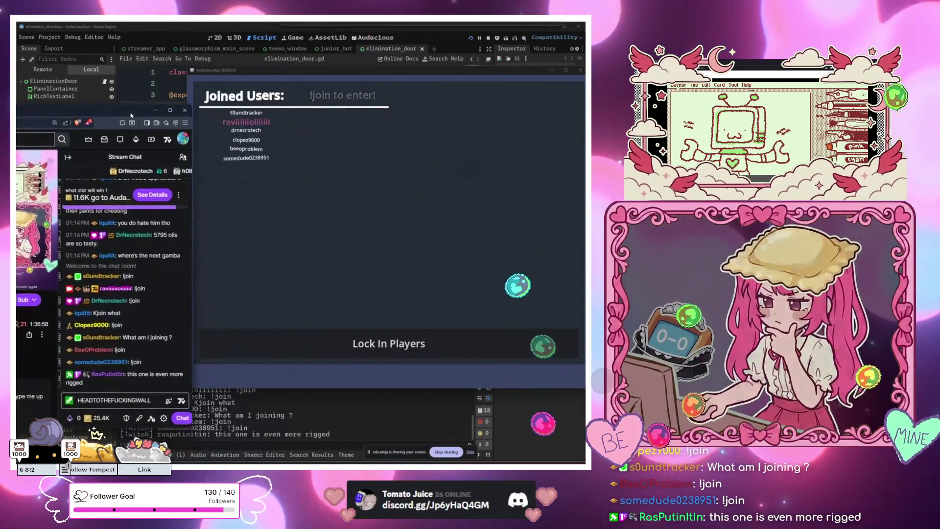
pyautogui.click(158, 398)
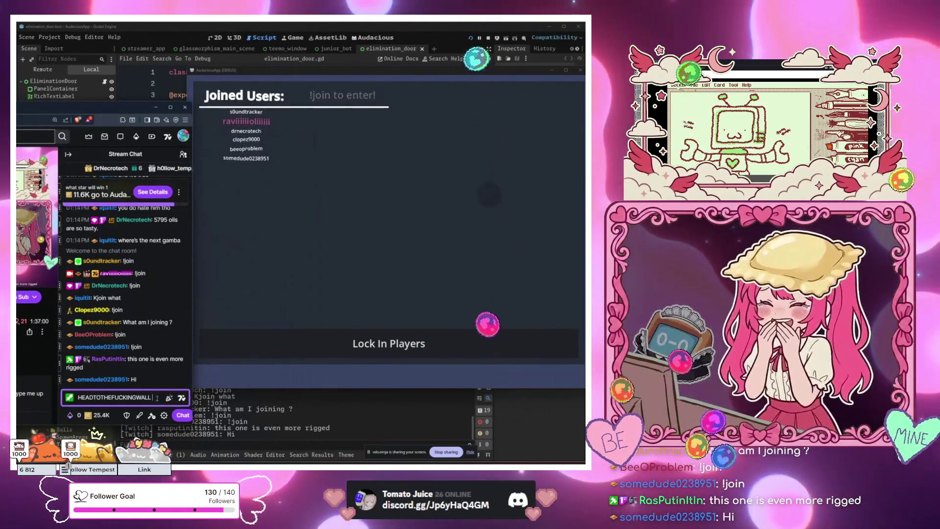
pyautogui.moveTo(101, 114); pyautogui.dragTo(117, 84)
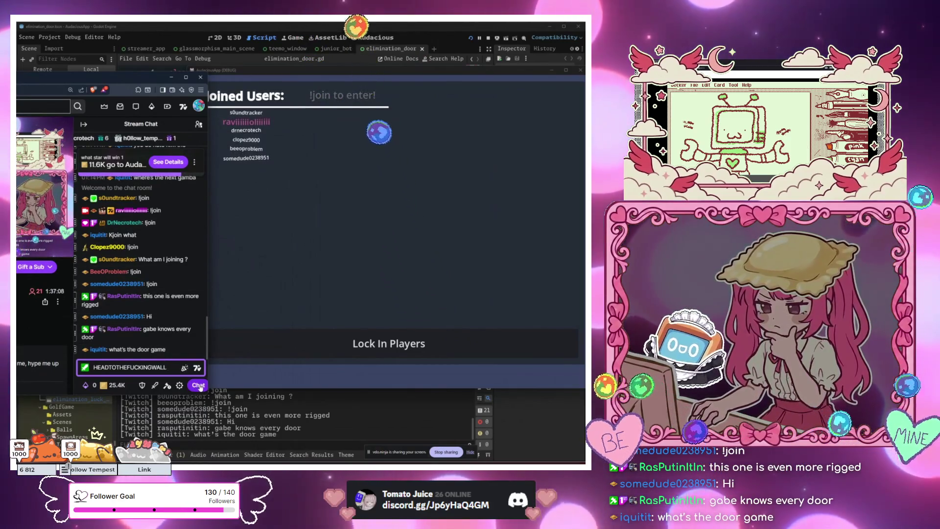
pyautogui.click(199, 386)
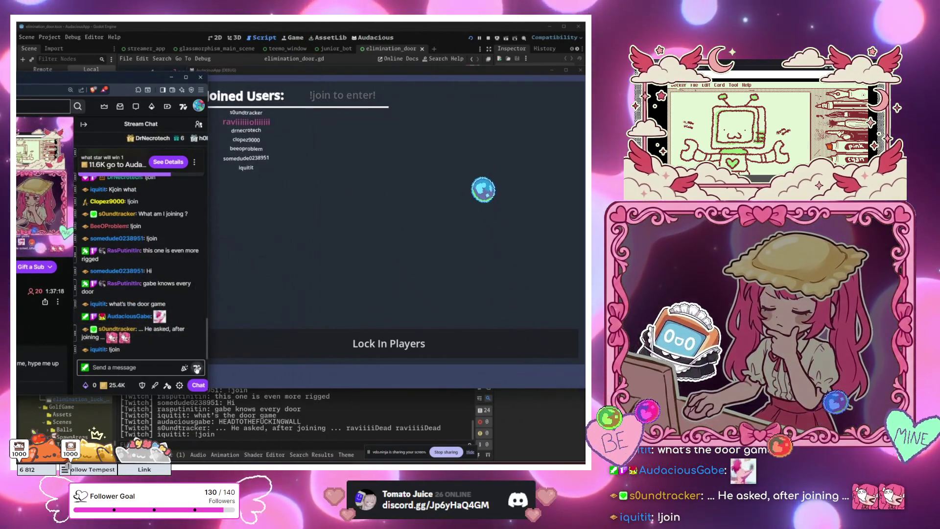
pyautogui.click(196, 369)
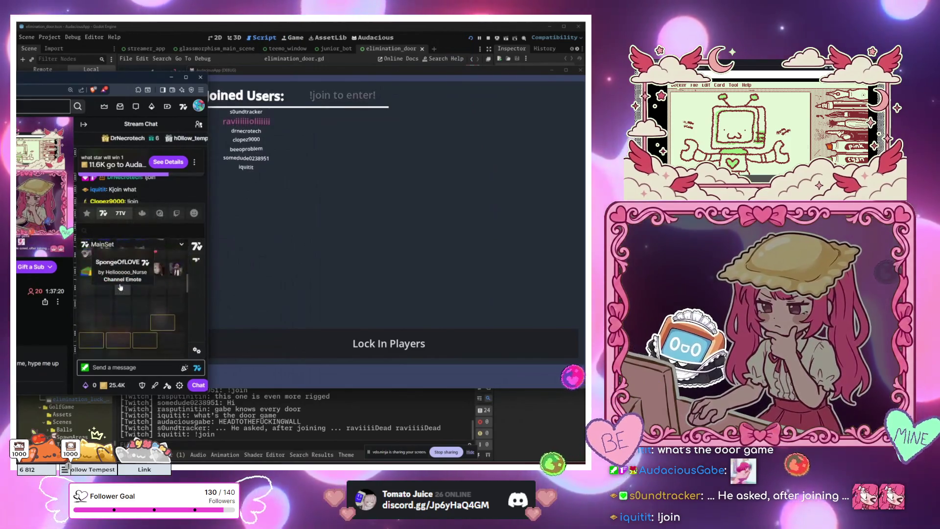
pyautogui.scroll(-5, 127, 289)
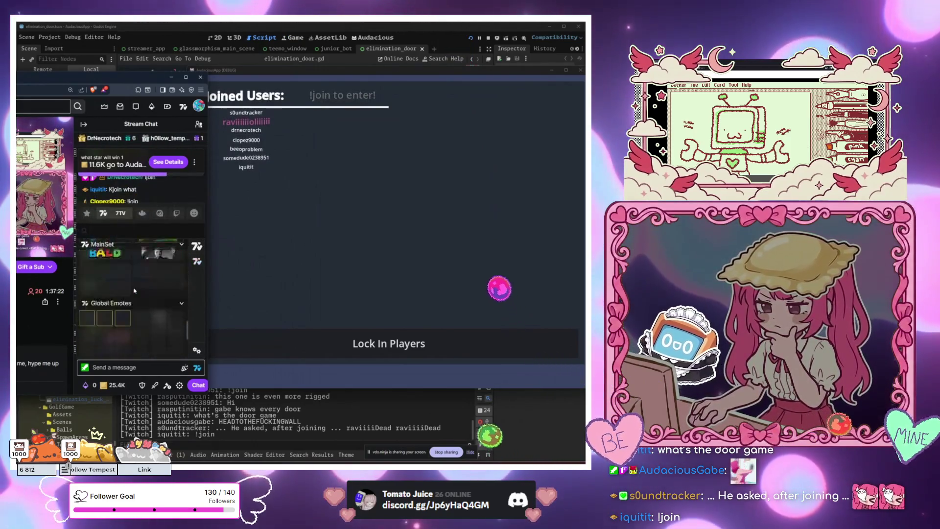
pyautogui.scroll(2, 134, 291)
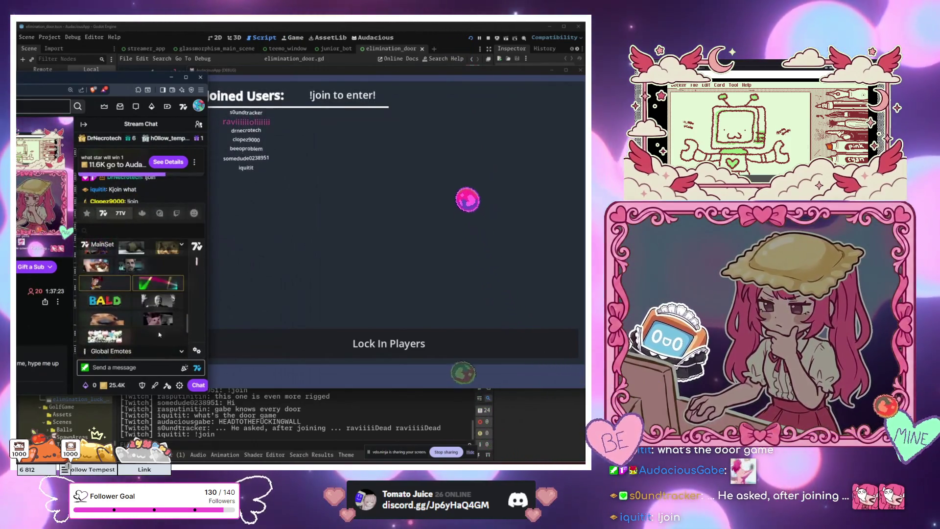
pyautogui.click(200, 371)
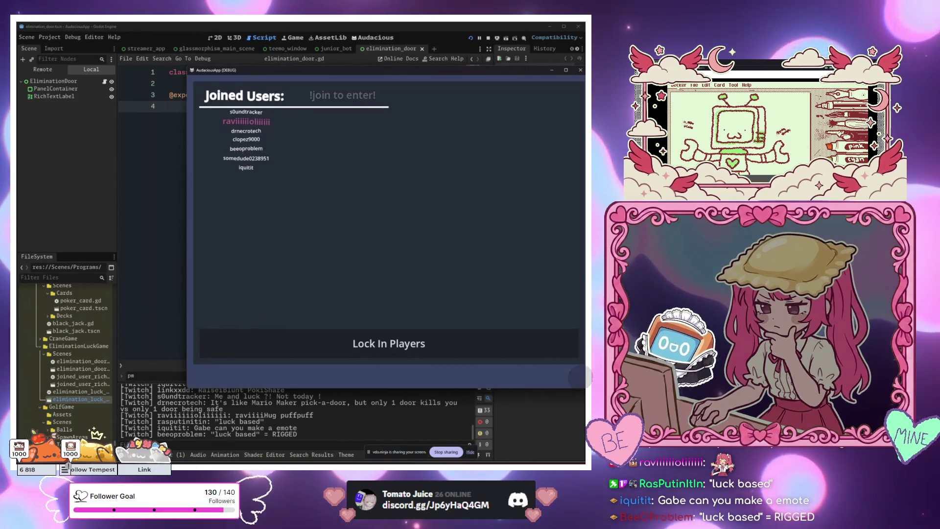
# Launch Clock via a 'timer' search, start the 30-second timer as a compact overlay, and shift the game left.
pyautogui.press('super')
pyautogui.write('timer')
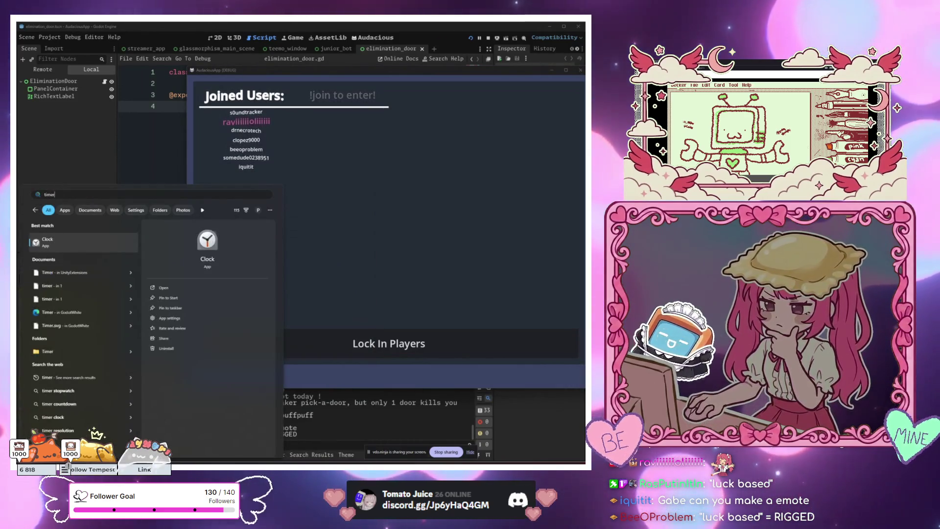
pyautogui.press('Return')
pyautogui.moveTo(583, 128); pyautogui.dragTo(343, 141)
pyautogui.scroll(-3, 348, 206)
pyautogui.scroll(-5, 343, 231)
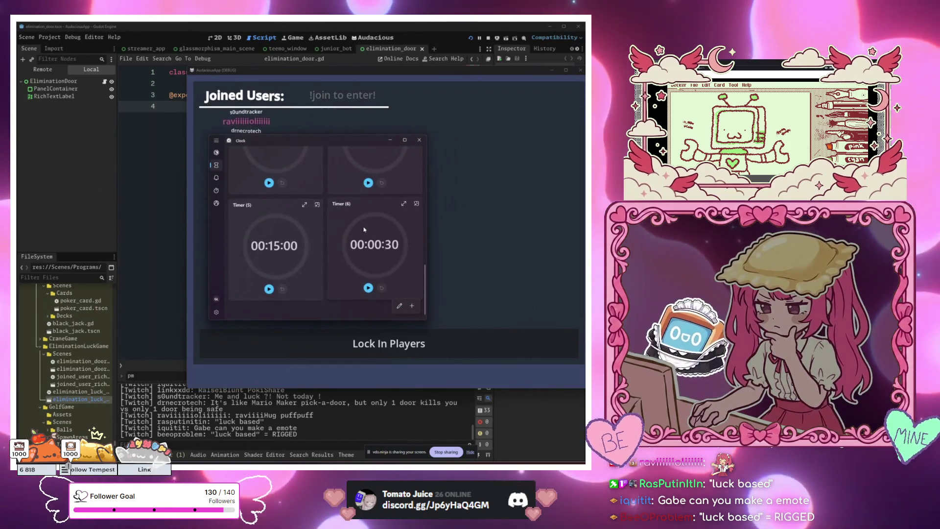
pyautogui.click(368, 288)
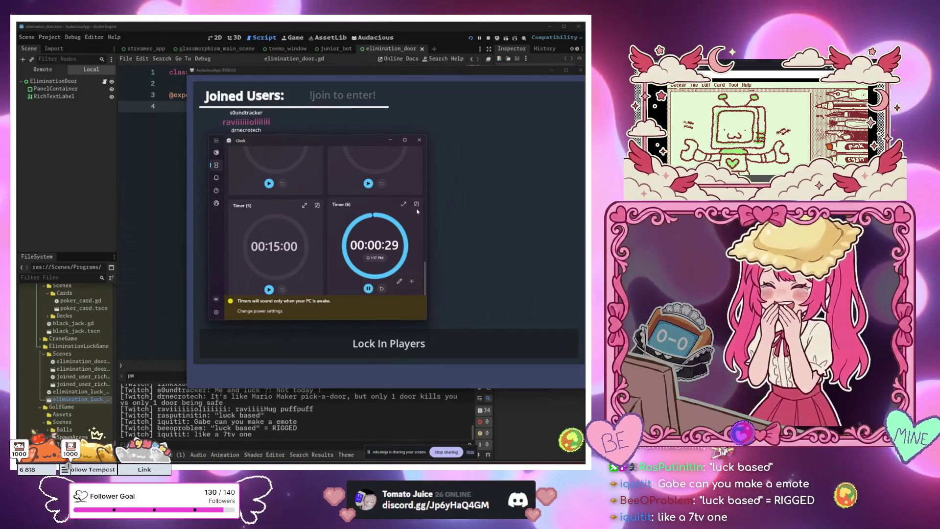
pyautogui.click(427, 205)
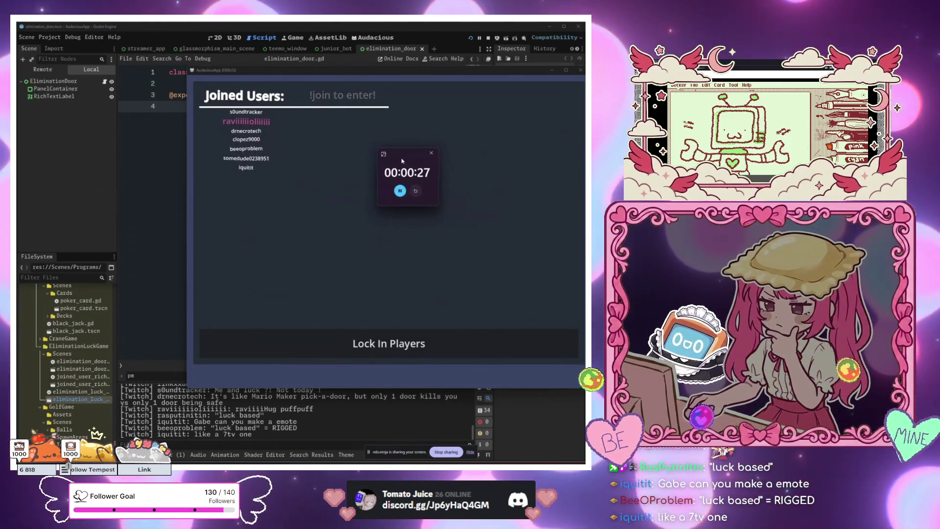
pyautogui.moveTo(414, 72); pyautogui.dragTo(341, 82)
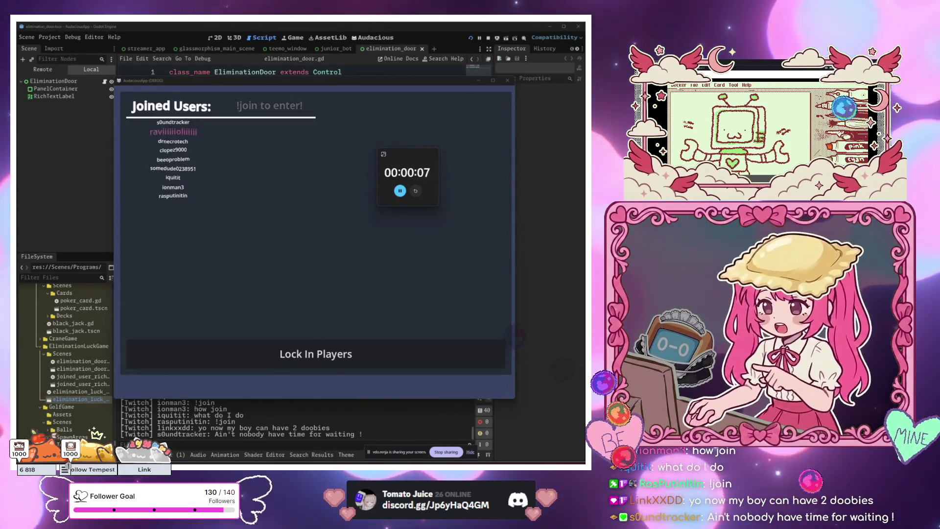
pyautogui.hotkey('alt', 'Tab')
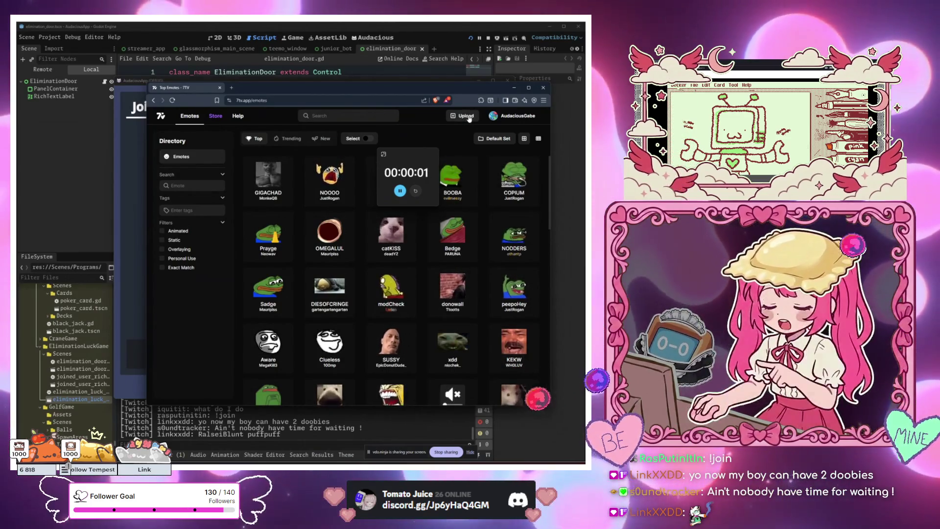
pyautogui.scroll(-4, 326, 313)
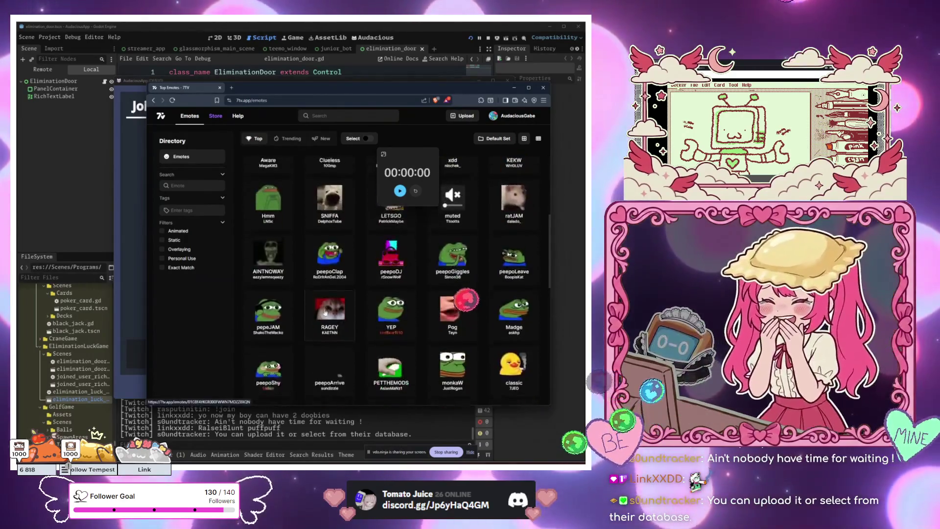
pyautogui.scroll(-5, 326, 312)
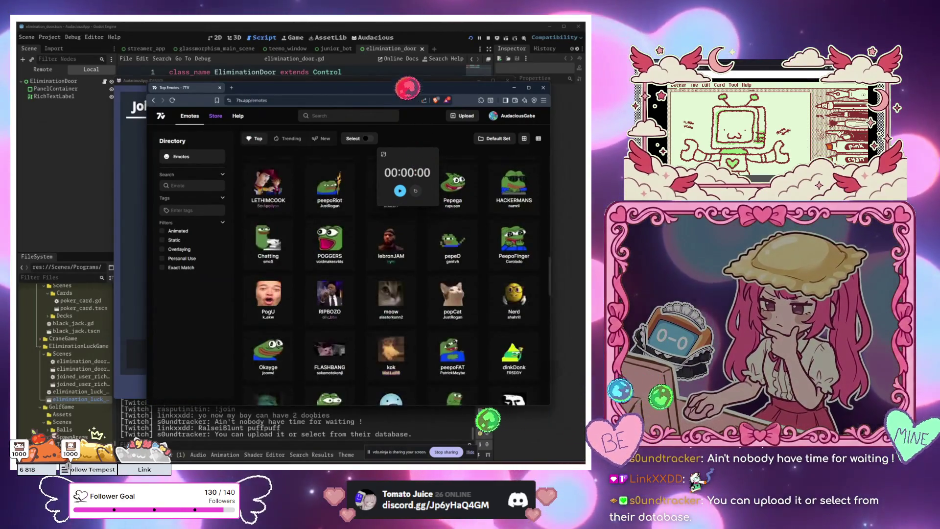
pyautogui.press('super+Down')
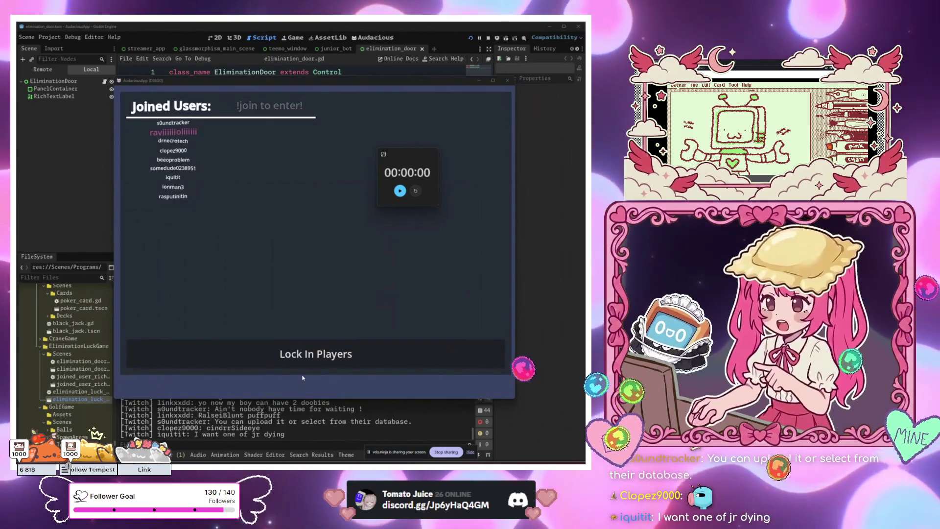
# Lock in the joined players to show eight doors, and move the floating timer up and right.
pyautogui.click(312, 355)
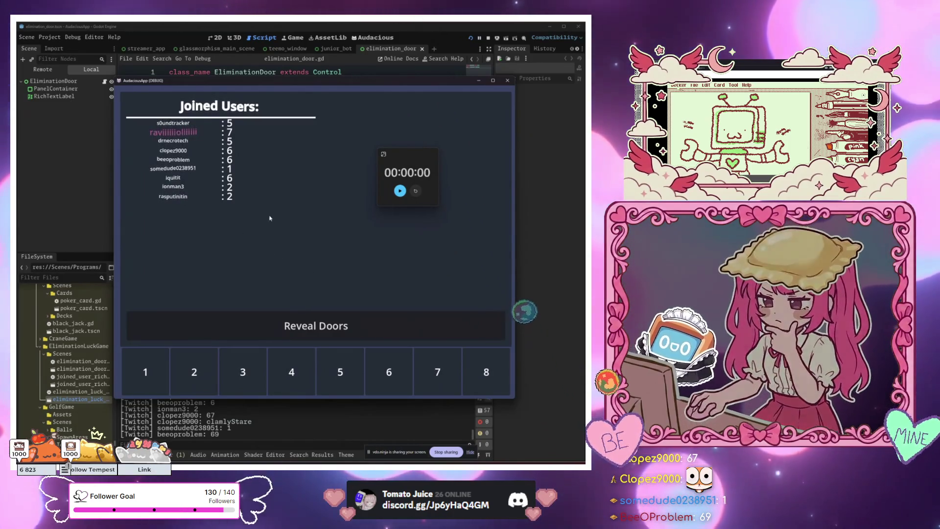
pyautogui.moveTo(408, 156); pyautogui.dragTo(426, 139)
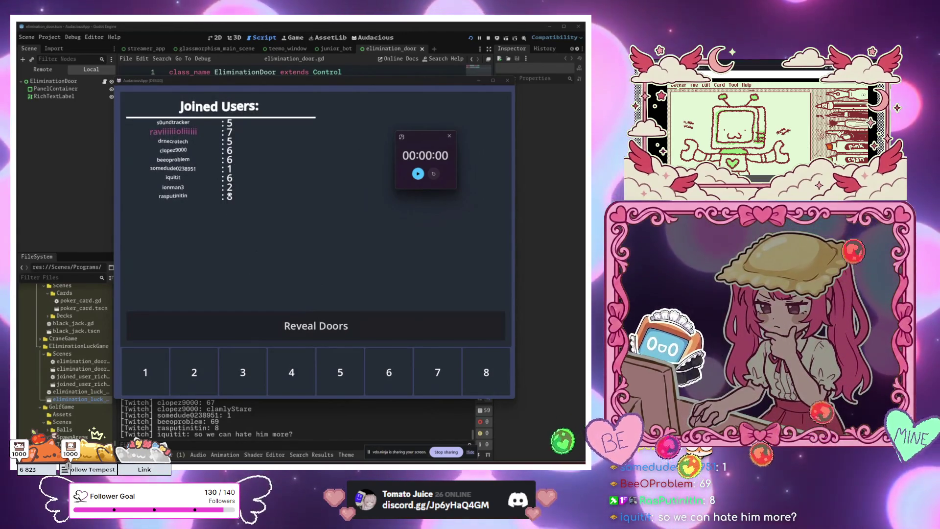
# Reveal the doors, marking door 5 with an X and its pickers in red.
pyautogui.click(326, 323)
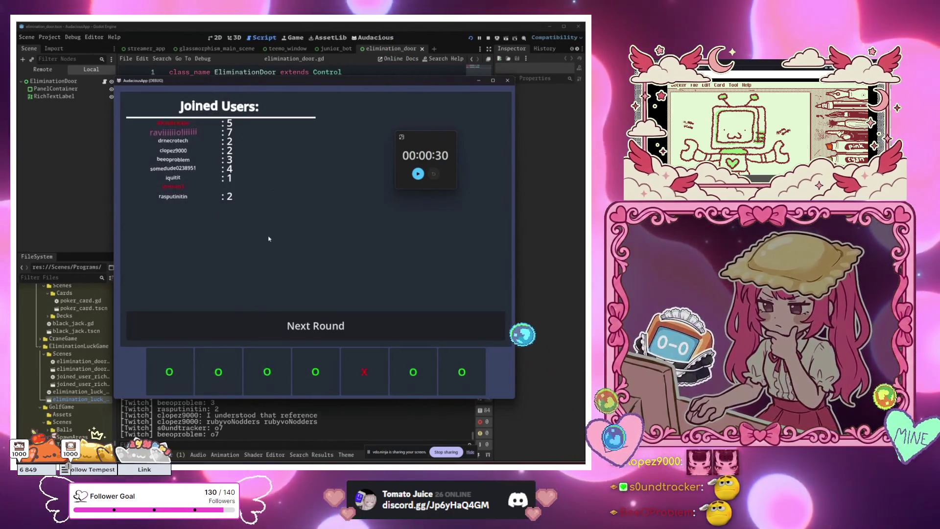
# Start a fresh round offering six numbered doors with scores cleared.
pyautogui.click(336, 324)
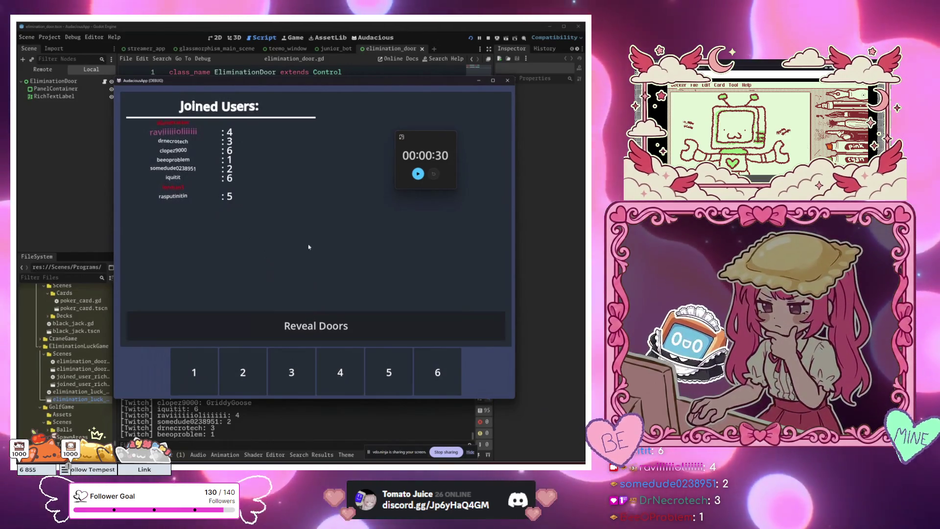
# Reveal this round's six doors, exposing the X door.
pyautogui.click(277, 332)
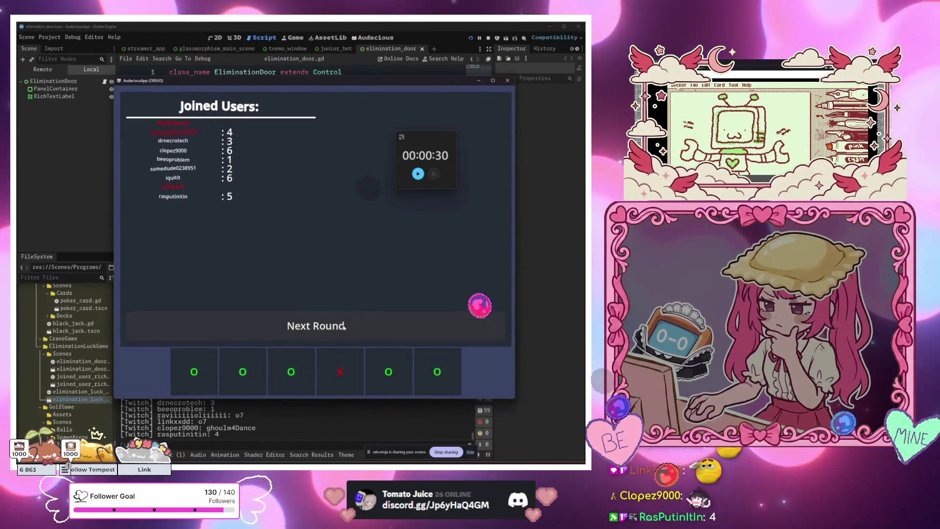
# Start the next round with five doors.
pyautogui.click(319, 325)
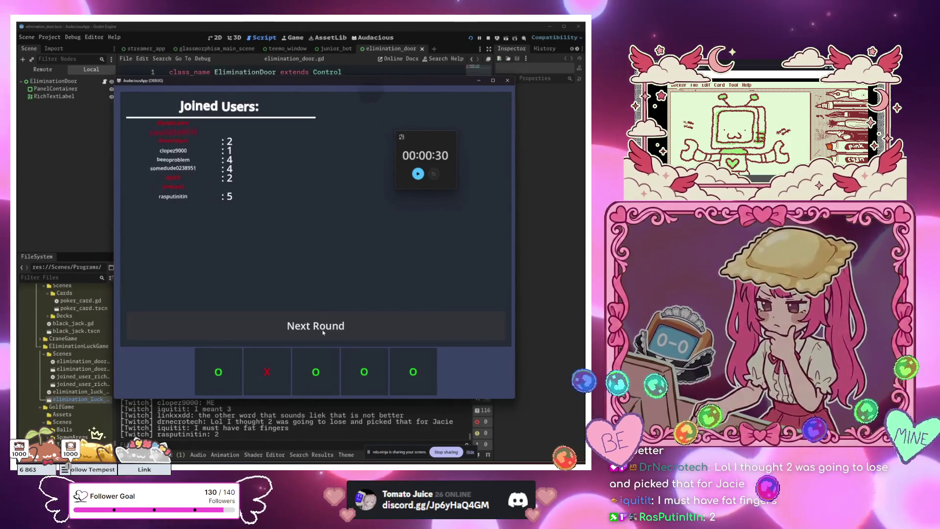
# Advance the door game to a new round offering four doors.
pyautogui.click(323, 332)
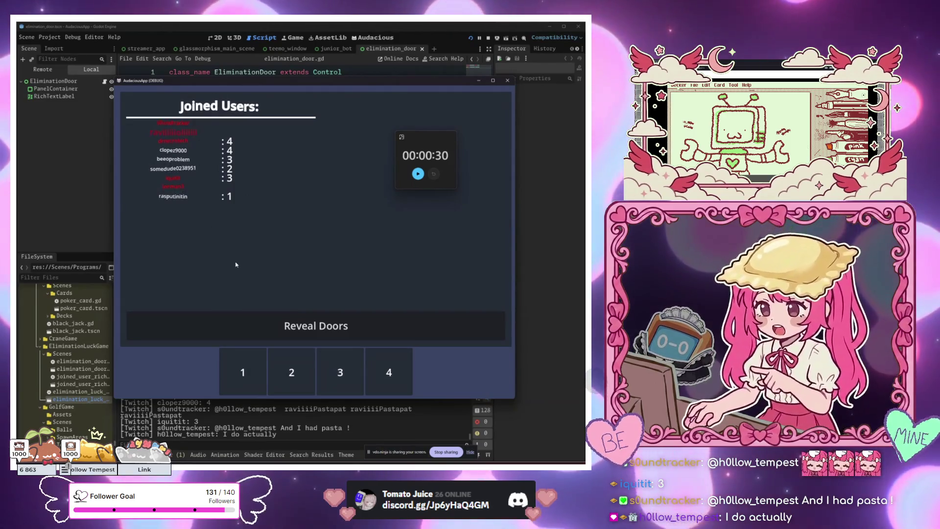
pyautogui.click(310, 325)
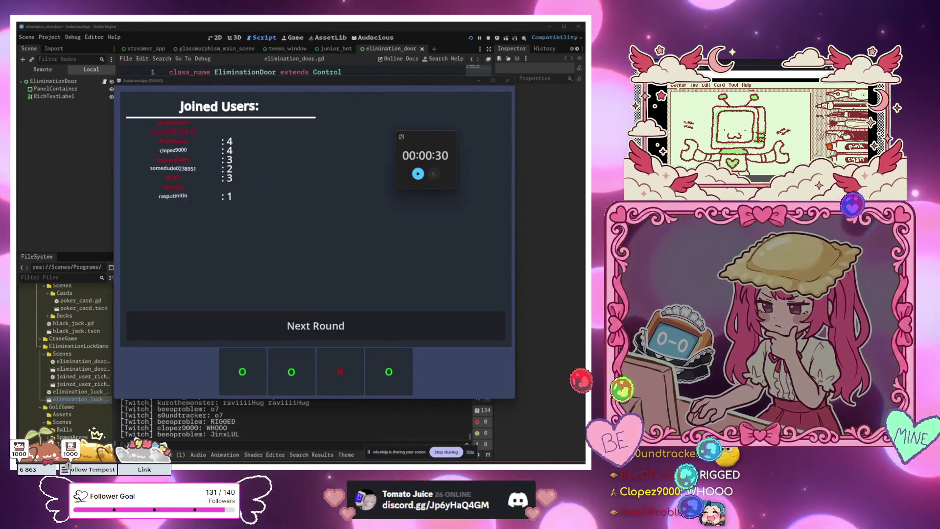
# Advance the door game to a new round offering three doors.
pyautogui.click(305, 322)
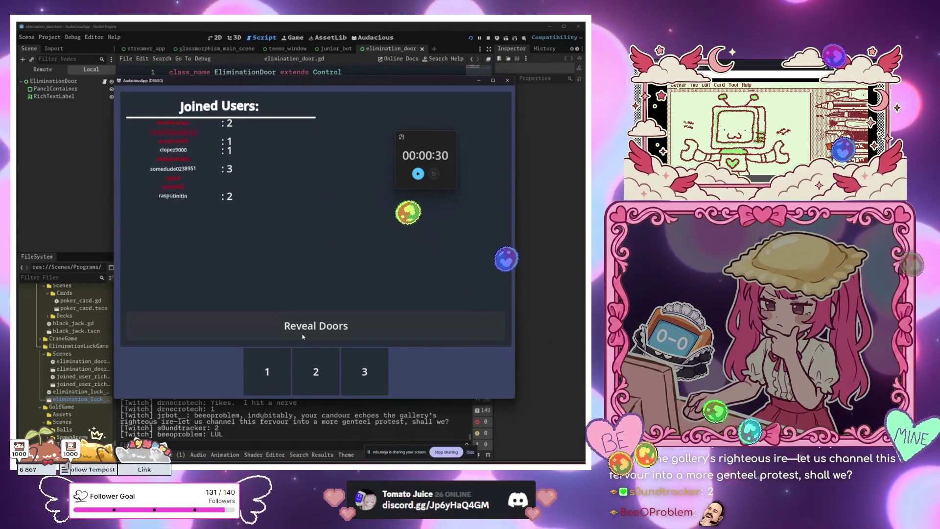
# Reveal the three doors, with the middle X door eliminating another player.
pyautogui.click(302, 336)
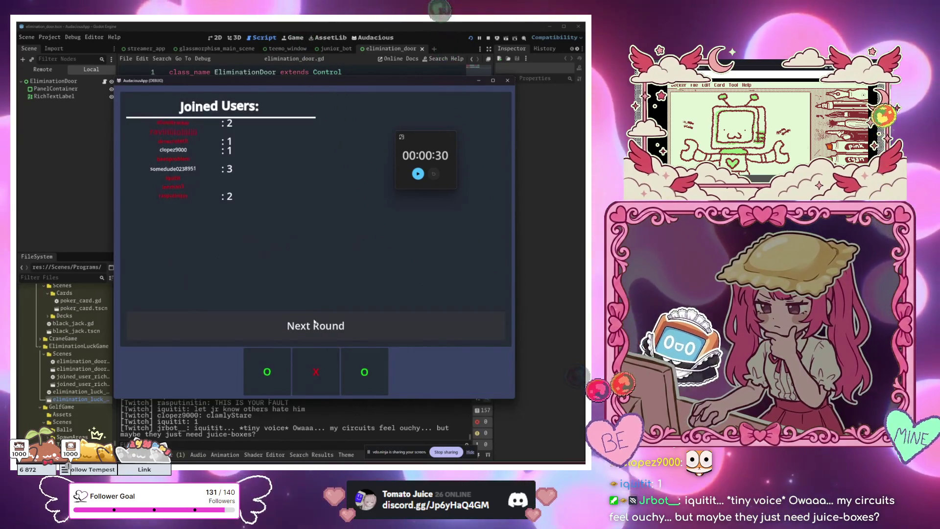
# Move the game on toward the two-door round.
pyautogui.click(292, 332)
# Play the two-door round, leaving a single surviving player who picked 2.
pyautogui.click(293, 332)
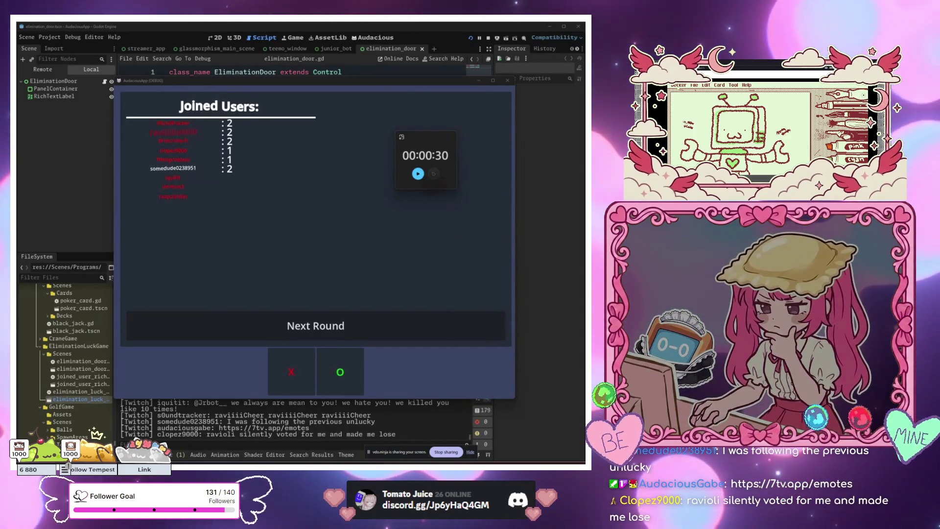
pyautogui.moveTo(248, 86)
pyautogui.mouseDown()
pyautogui.moveTo(322, 84)
pyautogui.moveTo(211, 108)
pyautogui.moveTo(239, 98)
pyautogui.mouseUp()
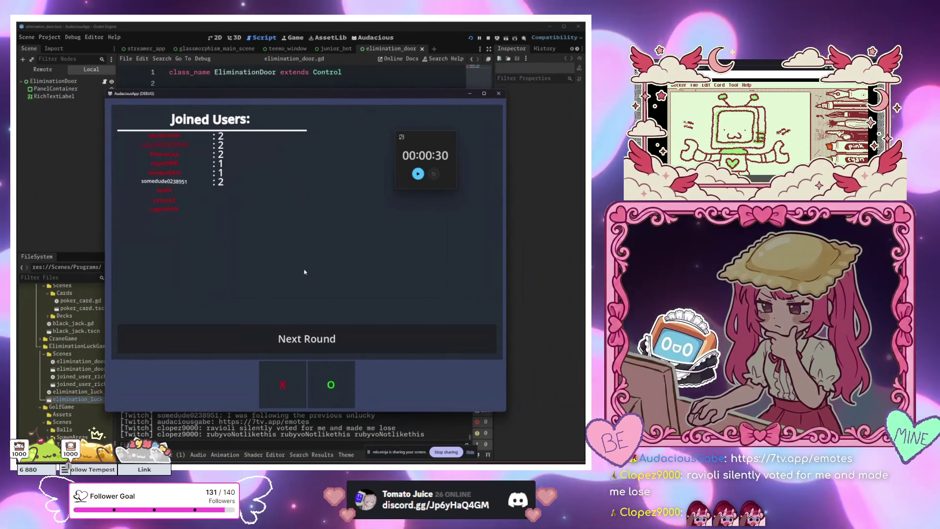
pyautogui.moveTo(350, 94)
pyautogui.mouseDown()
pyautogui.moveTo(430, 77)
pyautogui.moveTo(333, 106)
pyautogui.moveTo(350, 92)
pyautogui.moveTo(354, 108)
pyautogui.mouseUp()
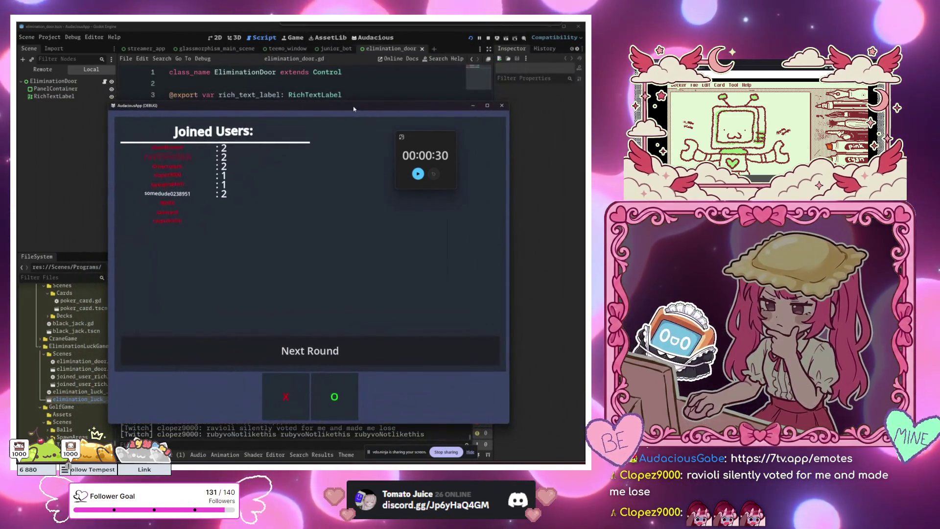
pyautogui.moveTo(439, 108); pyautogui.dragTo(436, 108)
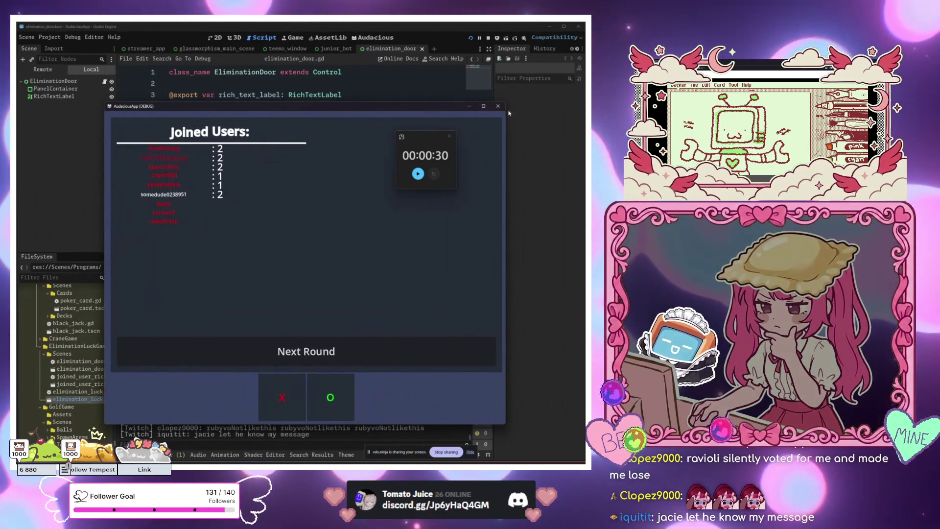
# Stop the running game, close the countdown timer, and add a blank line to elimination_door.gd.
pyautogui.hotkey('alt', 'F4')
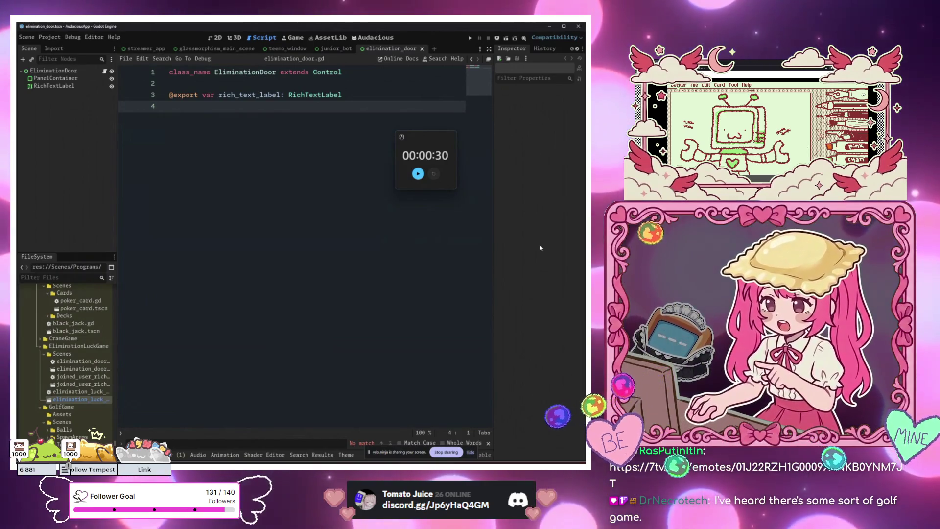
pyautogui.click(453, 139)
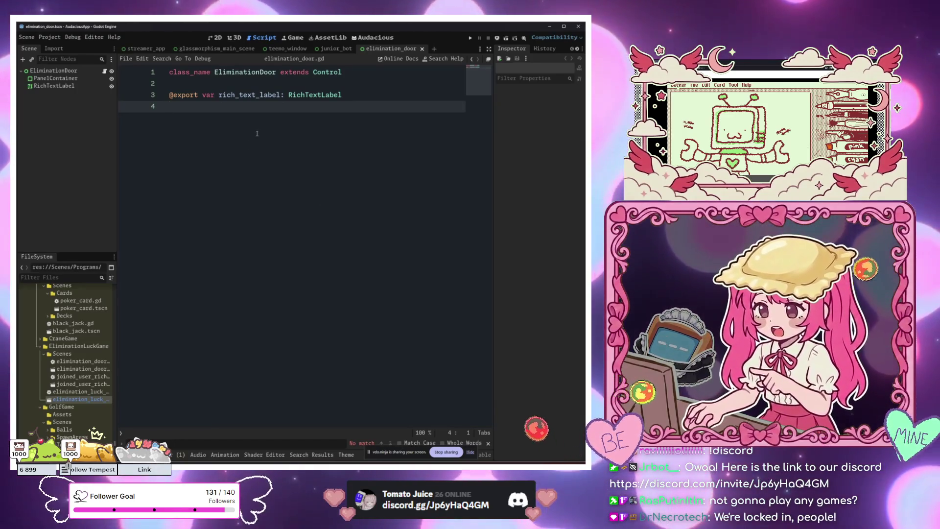
pyautogui.press('Return')
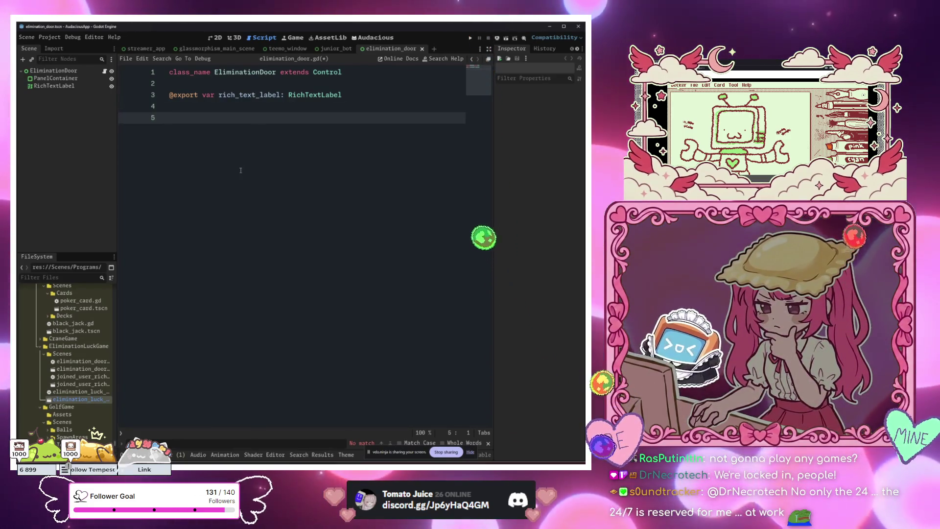
# Dismiss the script search and select the EliminationDoor root node.
pyautogui.press('Escape')
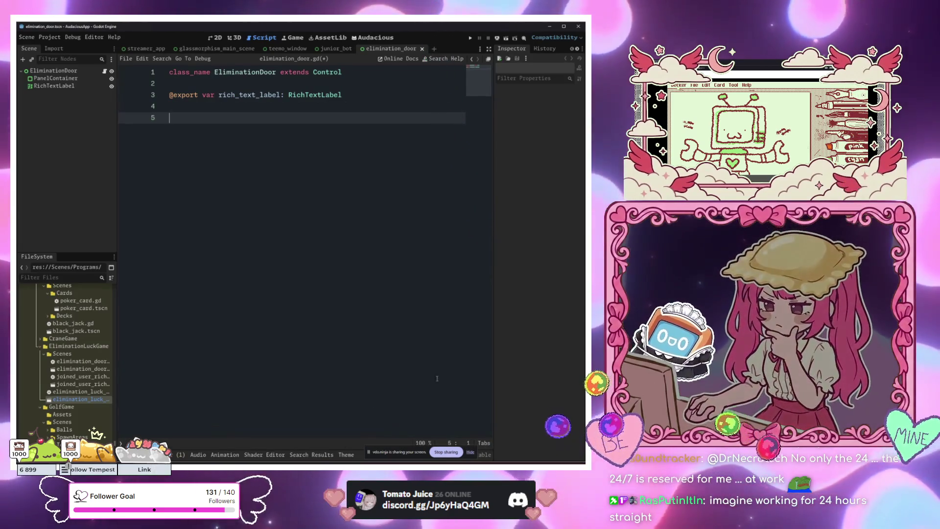
pyautogui.scroll(-2, 89, 379)
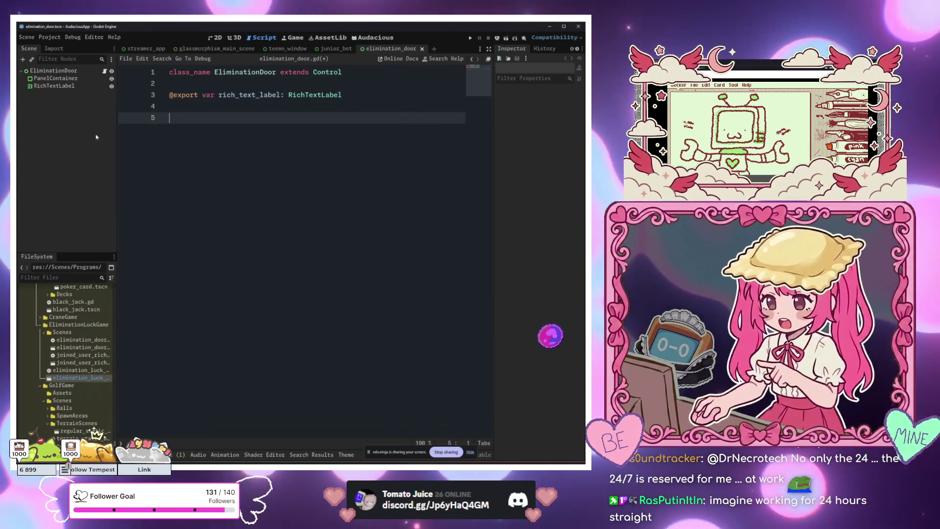
pyautogui.click(59, 86)
pyautogui.hotkey('ctrl', 'Tab')
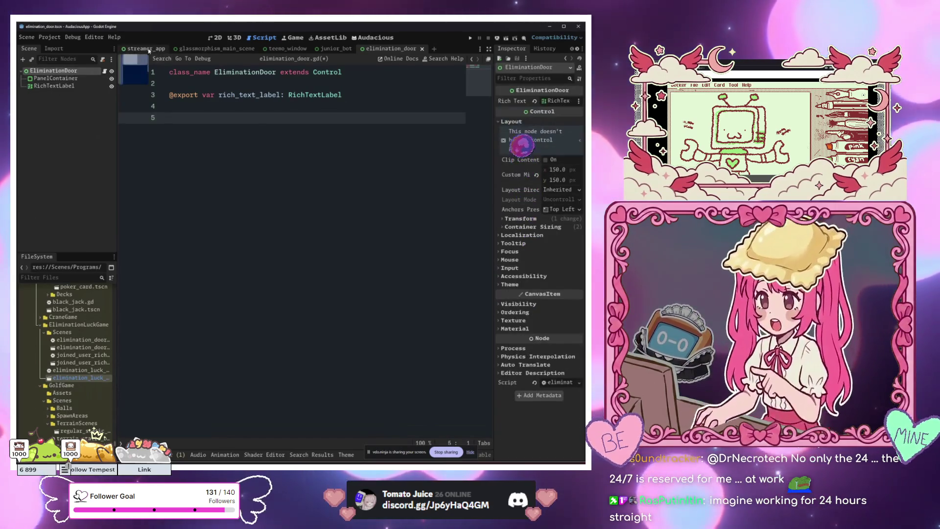
# Open the streamer_app scene in the 2D editor and select the JrExeButton node.
pyautogui.click(215, 38)
pyautogui.click(295, 198)
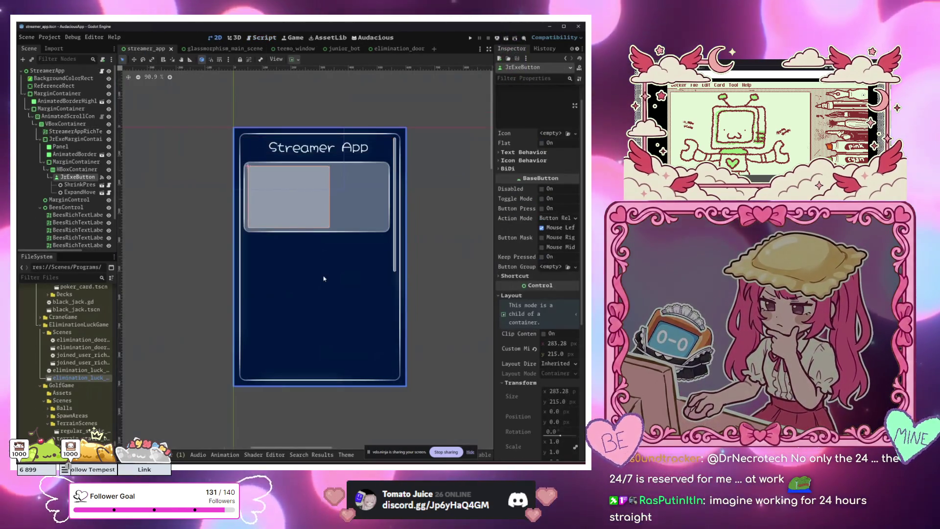
pyautogui.scroll(3, 323, 275)
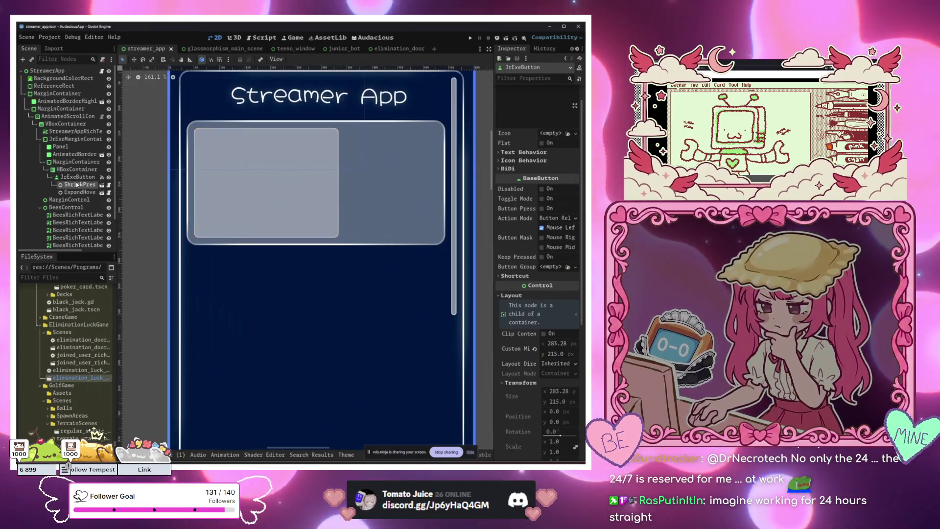
pyautogui.click(78, 184)
pyautogui.click(77, 177)
pyautogui.click(76, 169)
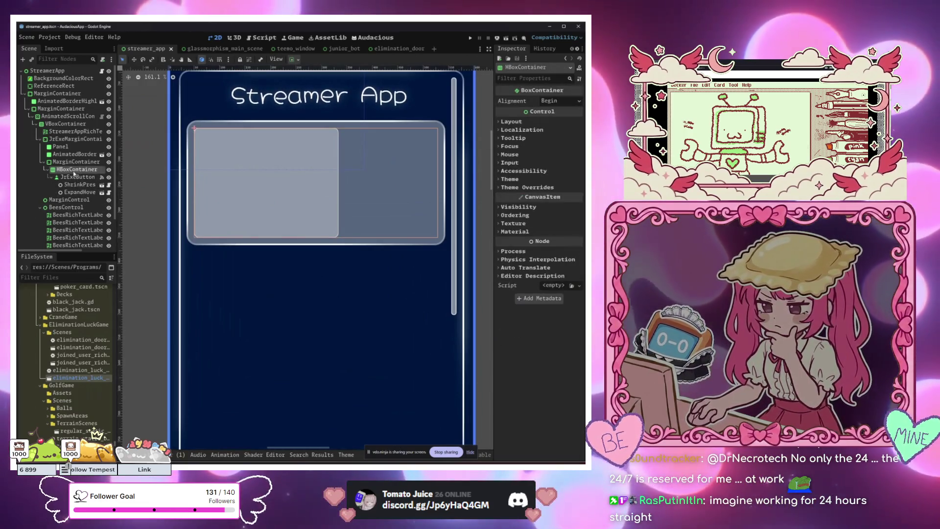
pyautogui.click(71, 184)
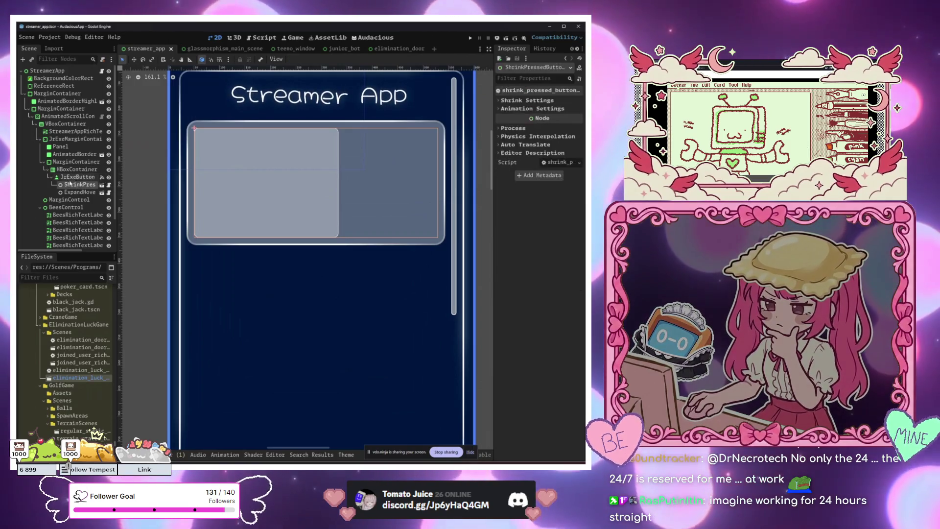
pyautogui.click(73, 179)
# Add a RichTextLabel child under JrExeButton and anchor it with the Full Rect preset.
pyautogui.hotkey('ctrl', 'a')
pyautogui.write('ri')
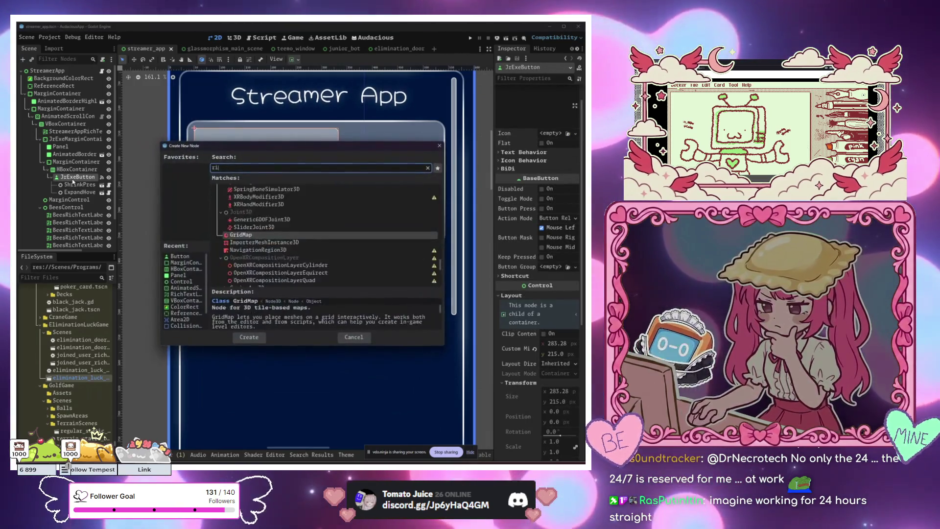
pyautogui.write('chtext')
pyautogui.press('Return')
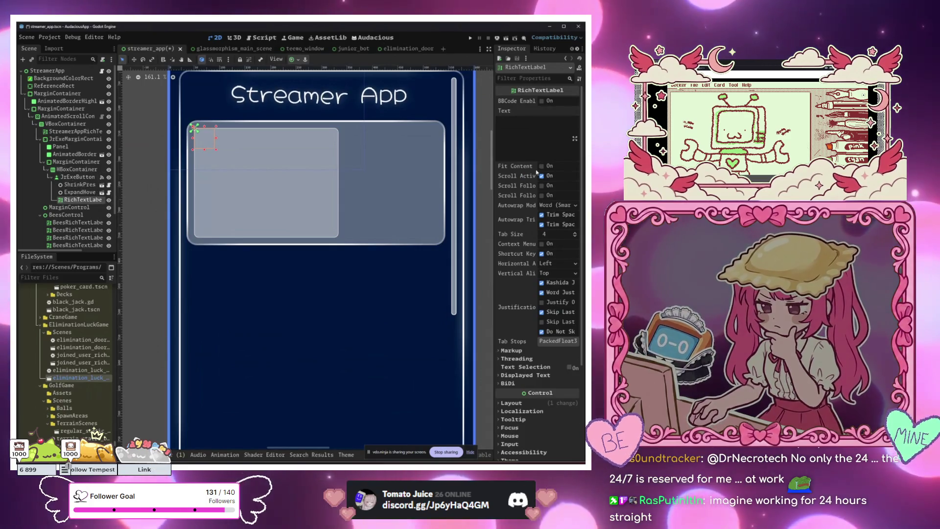
pyautogui.scroll(-5, 521, 255)
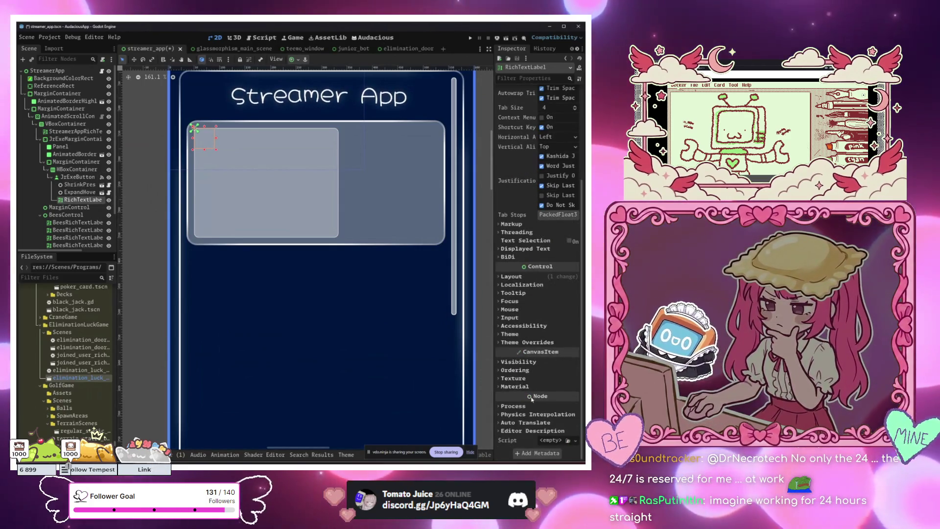
pyautogui.click(292, 59)
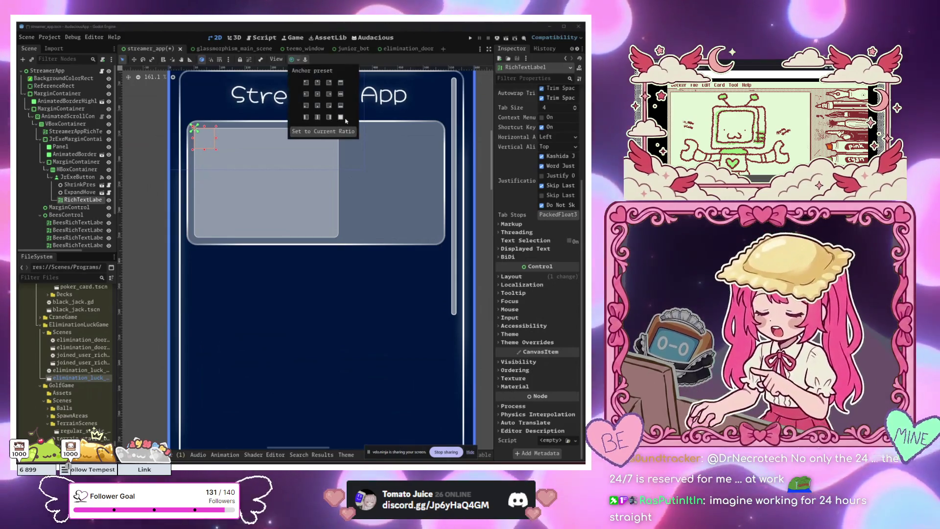
pyautogui.click(341, 117)
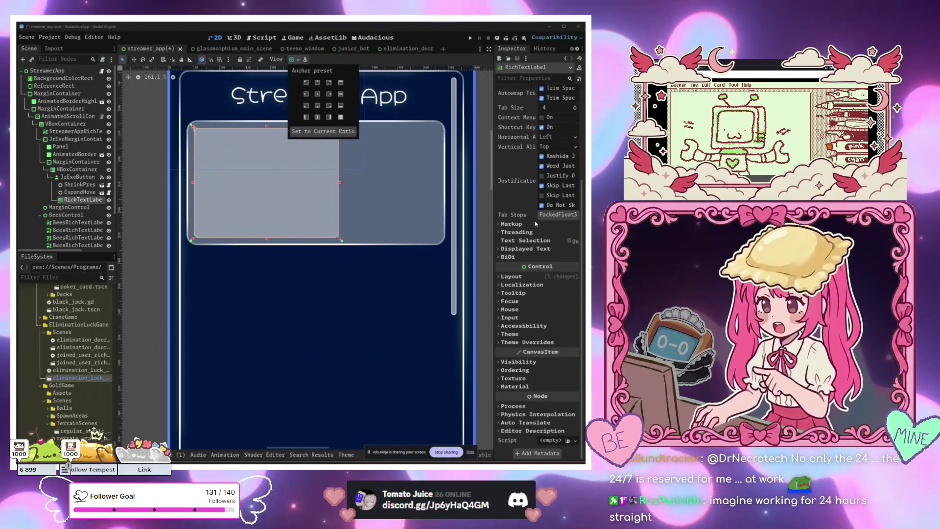
pyautogui.scroll(5, 535, 223)
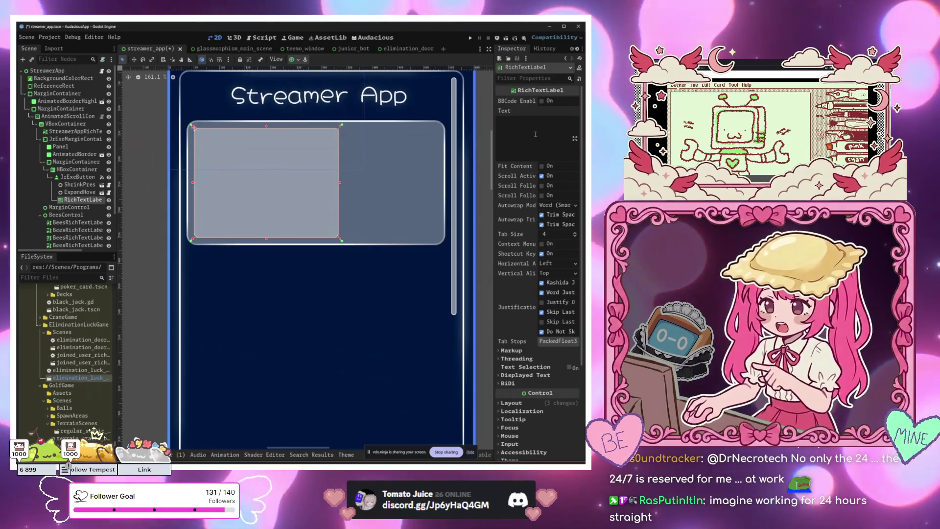
pyautogui.click(553, 275)
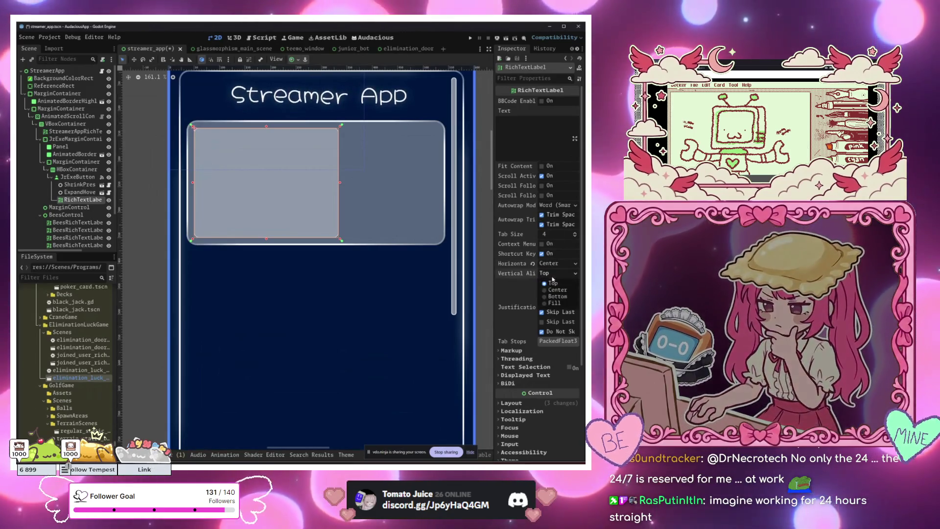
# Centre the label vertically, enable BBCode, and give it placeholder text 'sdfgsdfgsdfg'.
pyautogui.write('adfasd')
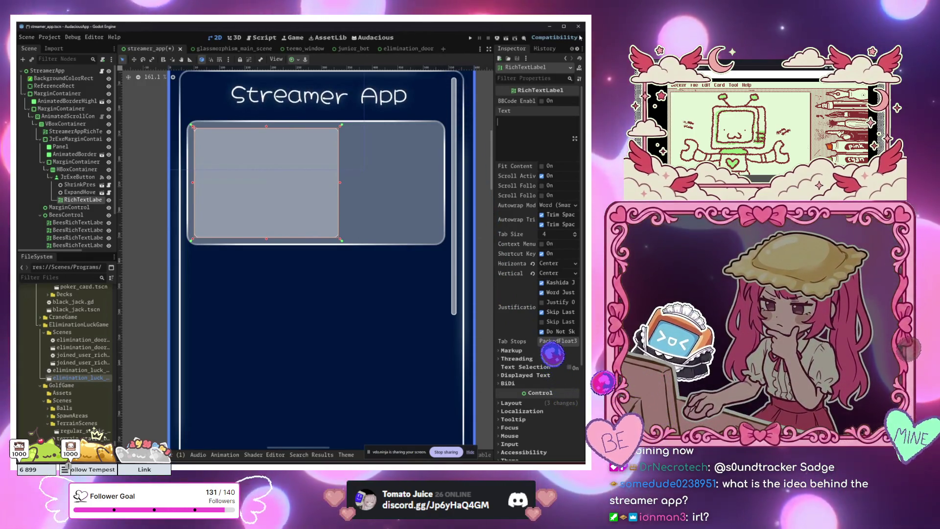
pyautogui.click(542, 101)
pyautogui.write('sdfgsdfgsdfg')
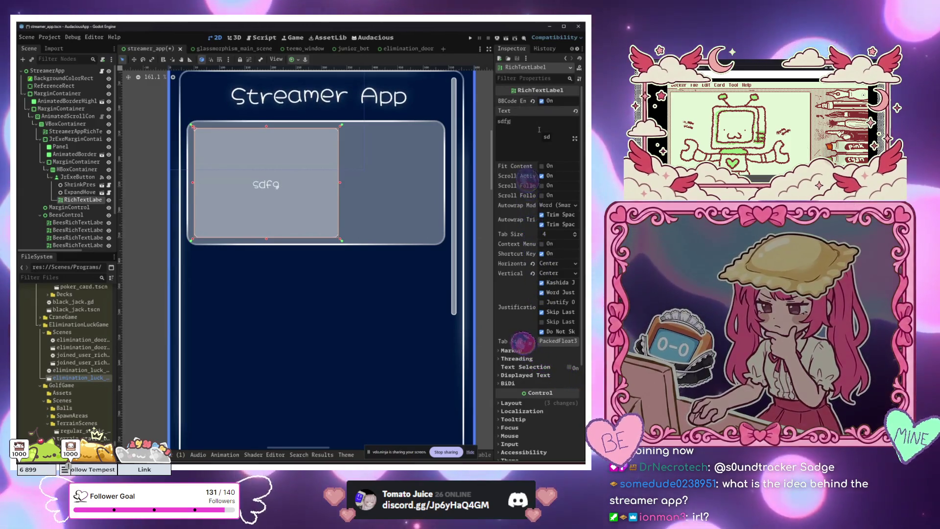
# Test a rotation on the label, reset it to 0, and set the pivot offset to 0.5.
pyautogui.scroll(-3, 537, 307)
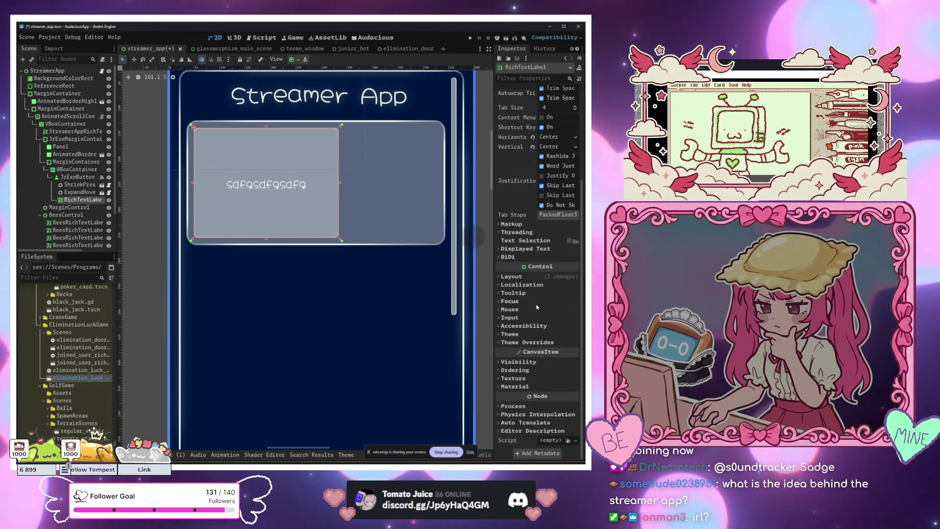
pyautogui.click(531, 279)
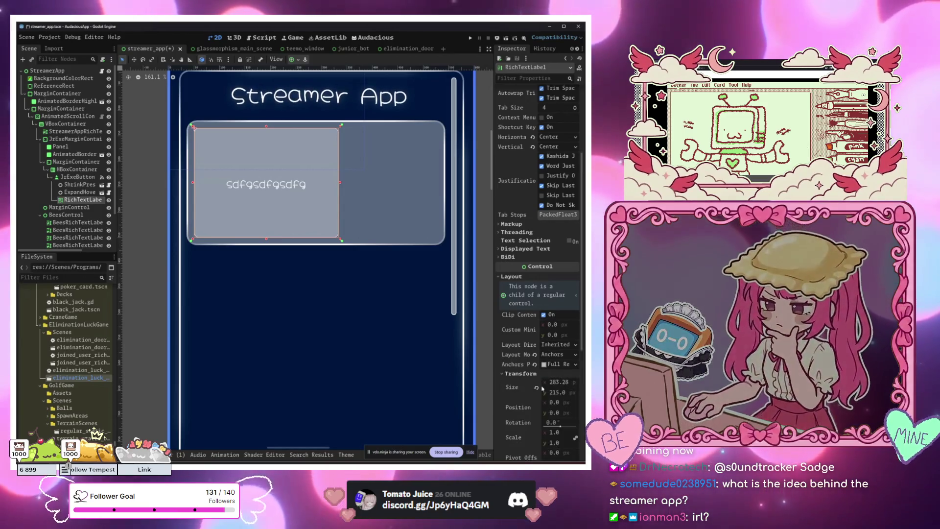
pyautogui.moveTo(560, 427); pyautogui.dragTo(562, 427)
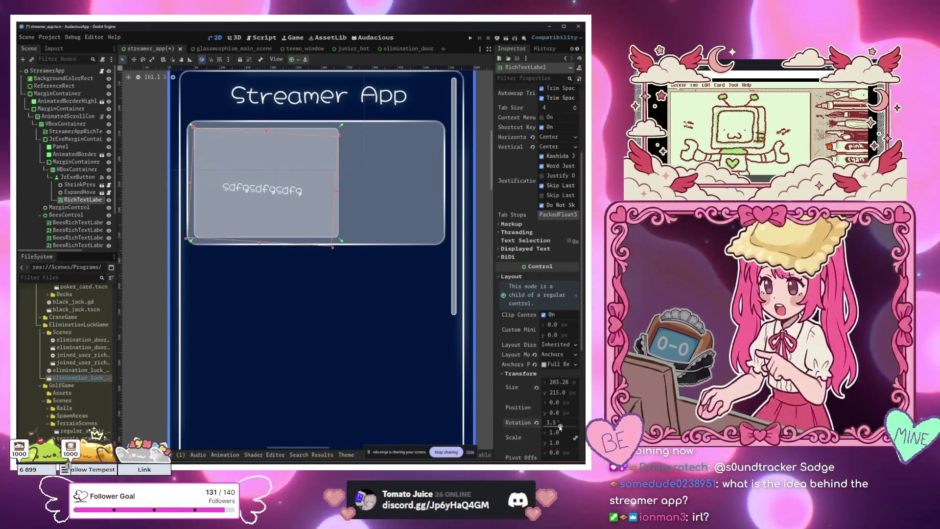
pyautogui.click(536, 422)
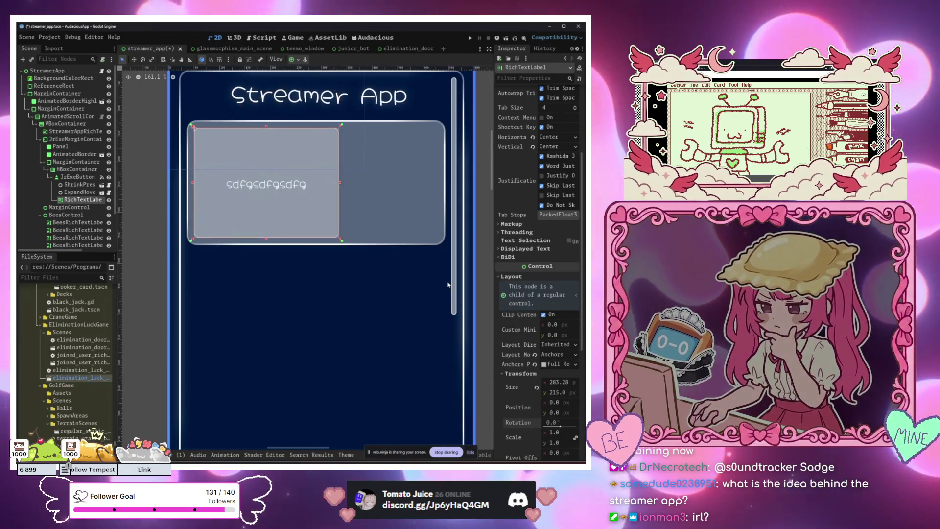
pyautogui.scroll(-3, 528, 346)
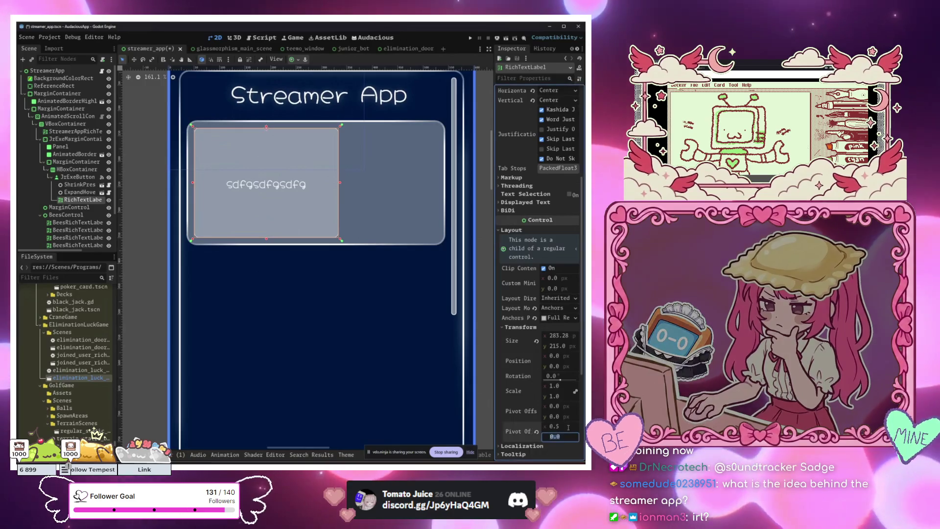
pyautogui.write('0.5')
pyautogui.press('Return')
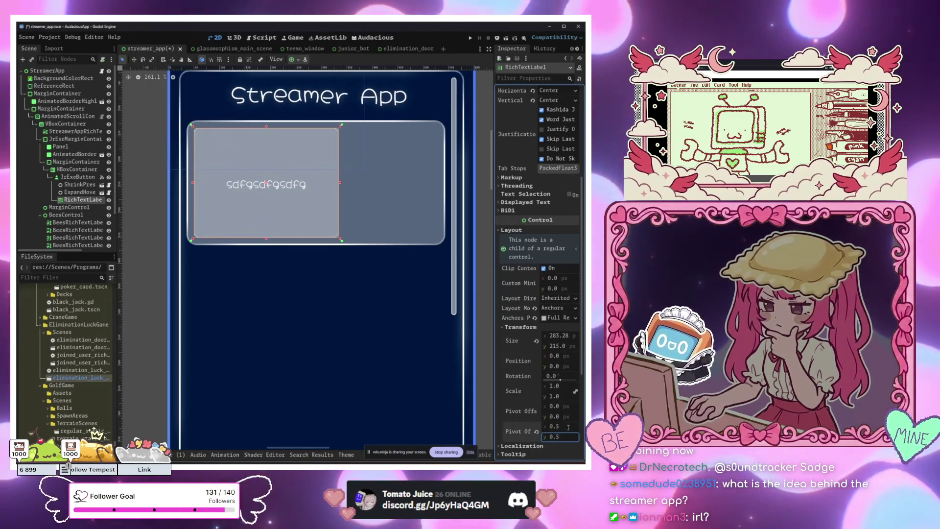
pyautogui.scroll(5, 538, 273)
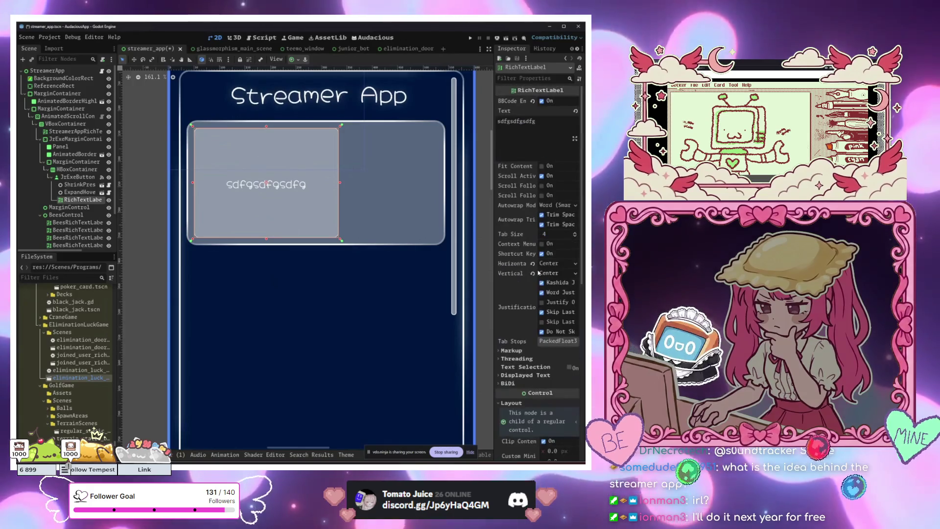
# Select the title label, then the StreamerApp root node to reach its theme.
pyautogui.click(355, 109)
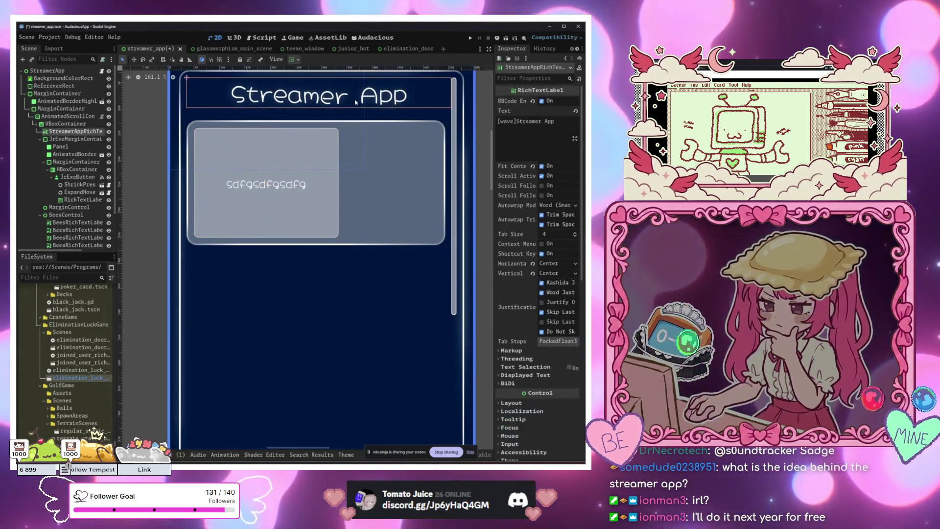
pyautogui.scroll(5, 308, 145)
pyautogui.scroll(-5, 307, 145)
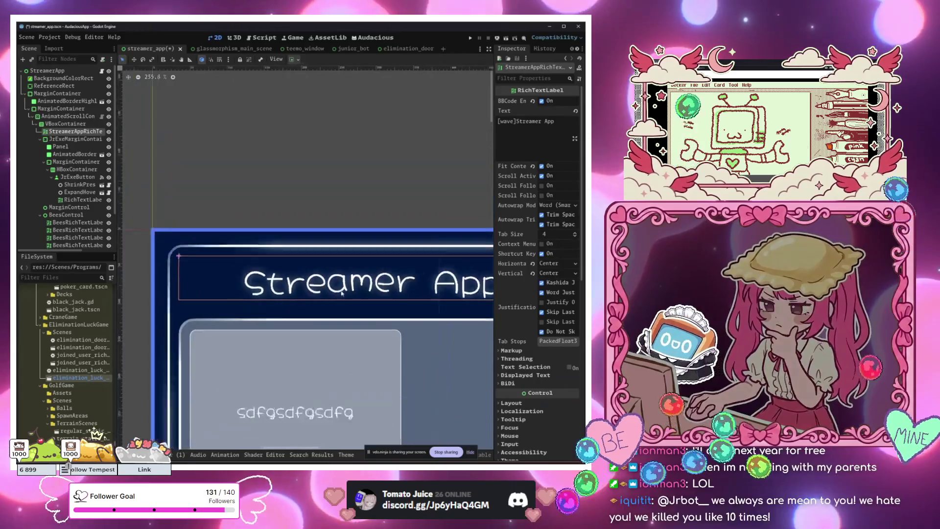
pyautogui.scroll(6, 295, 279)
pyautogui.scroll(1, 275, 278)
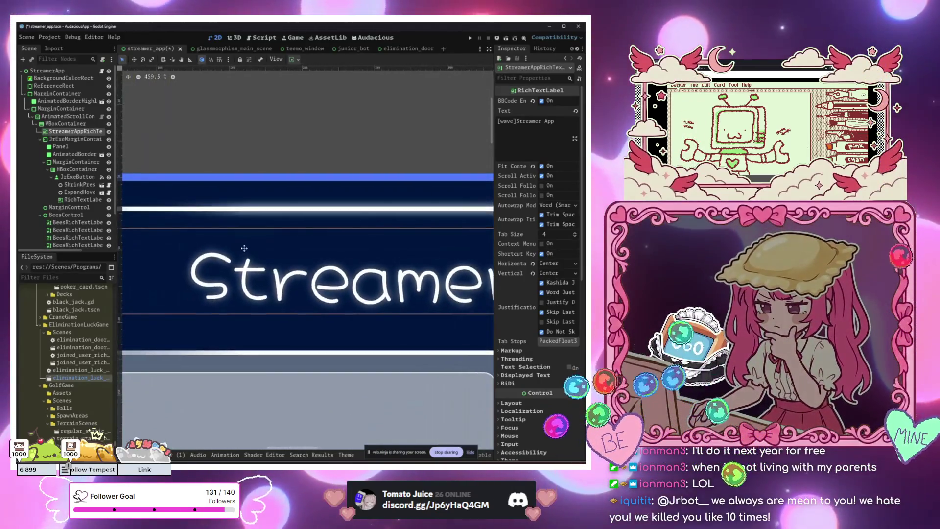
pyautogui.scroll(-2, 242, 276)
pyautogui.scroll(-3, 241, 276)
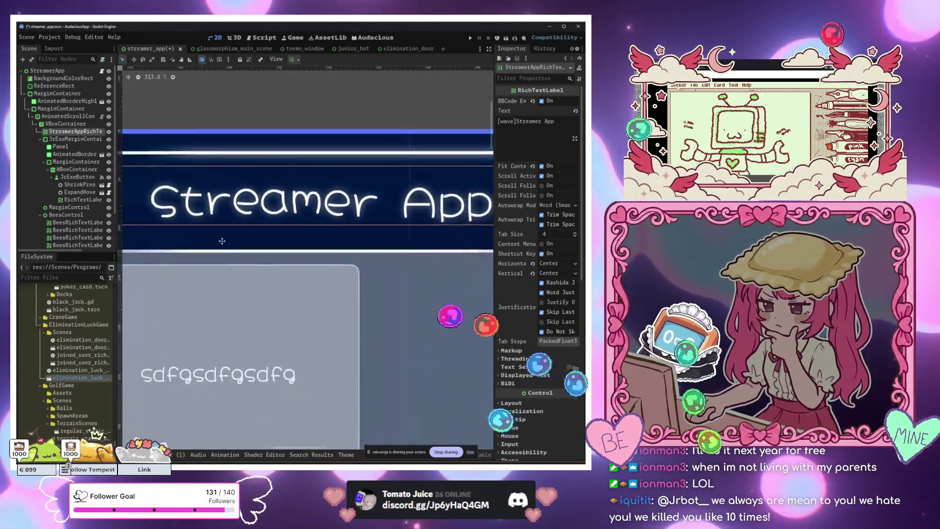
pyautogui.hscroll(3, 241, 276)
pyautogui.click(47, 71)
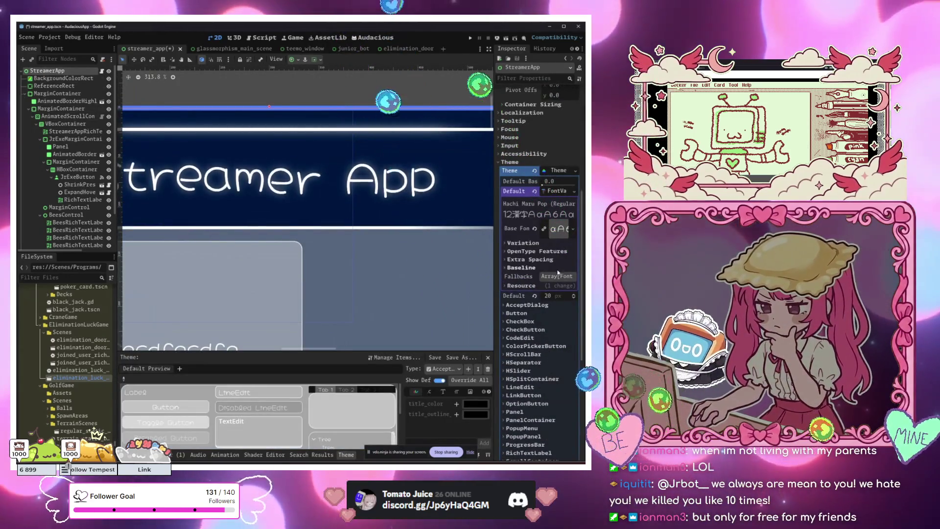
# Set the Hachi Maru Pop base font's Extra Spacing Top to -10 px.
pyautogui.click(538, 260)
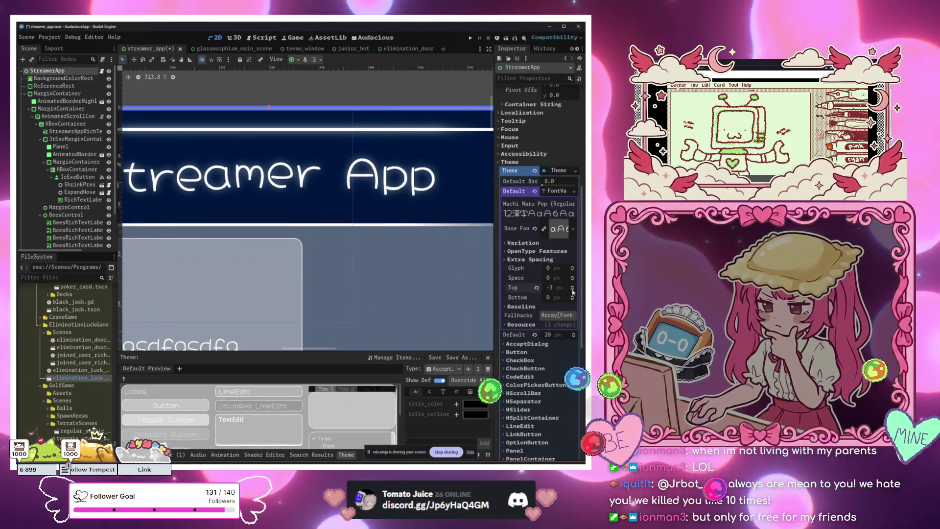
pyautogui.click(347, 178)
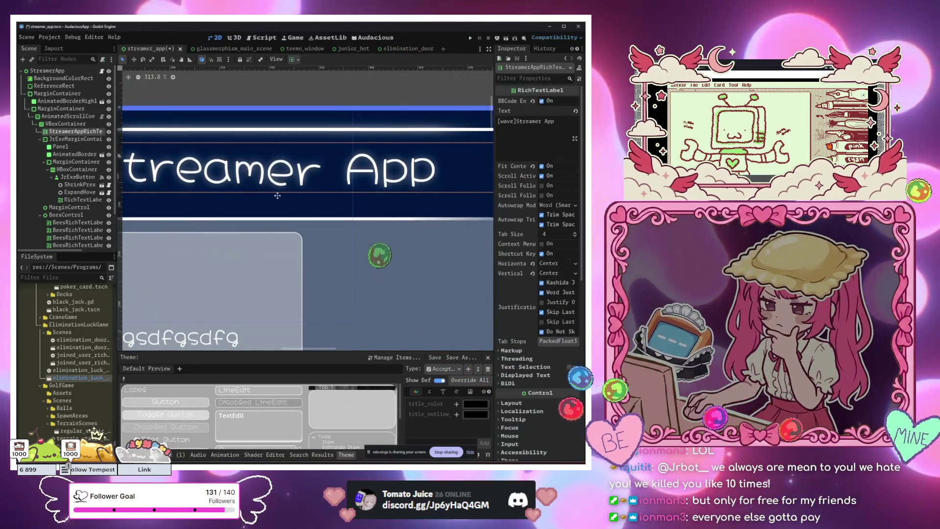
pyautogui.moveTo(273, 203); pyautogui.dragTo(383, 204)
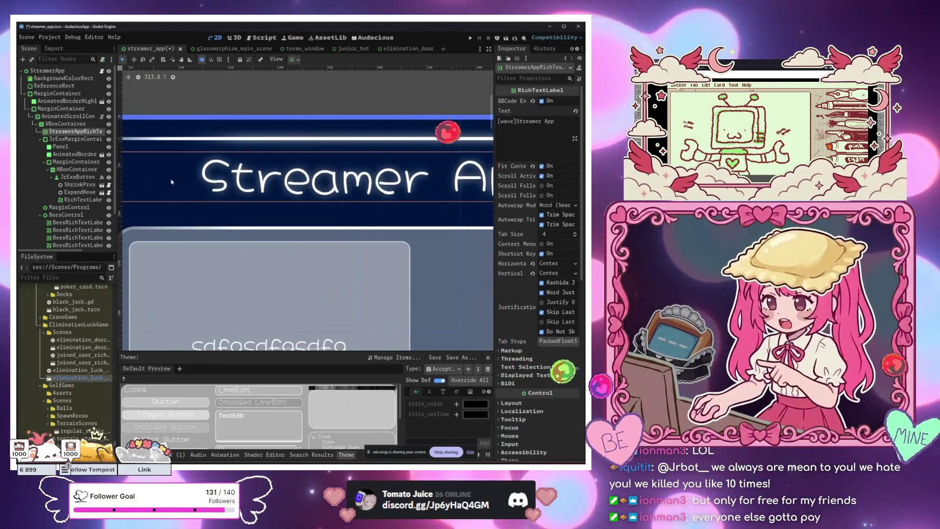
pyautogui.click(70, 126)
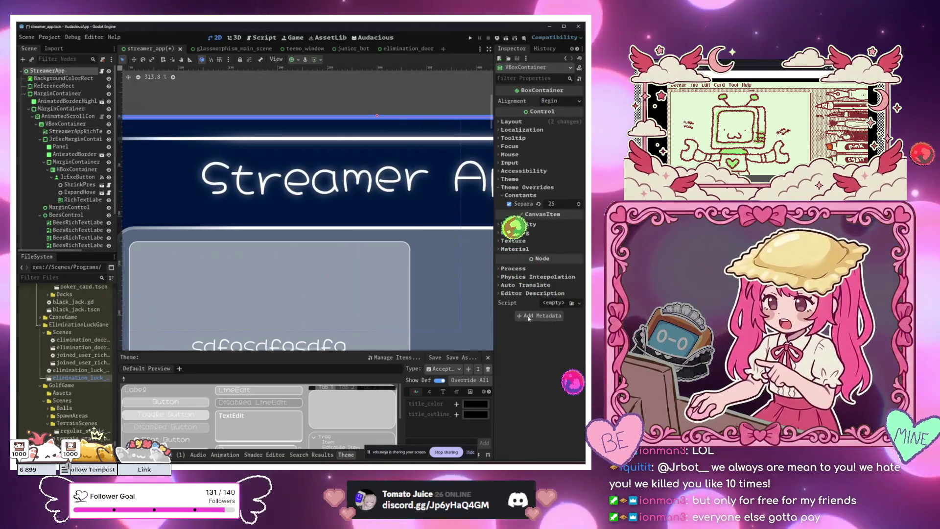
pyautogui.click(552, 230)
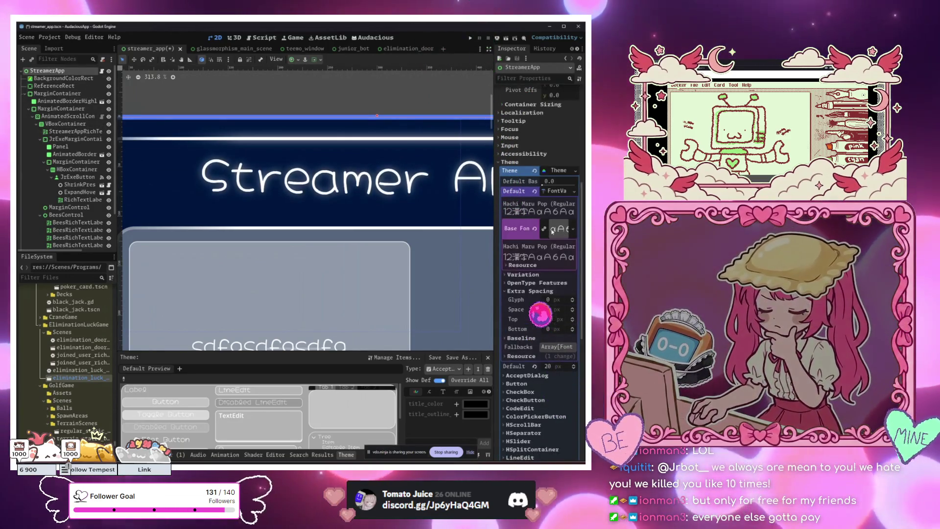
pyautogui.click(572, 321)
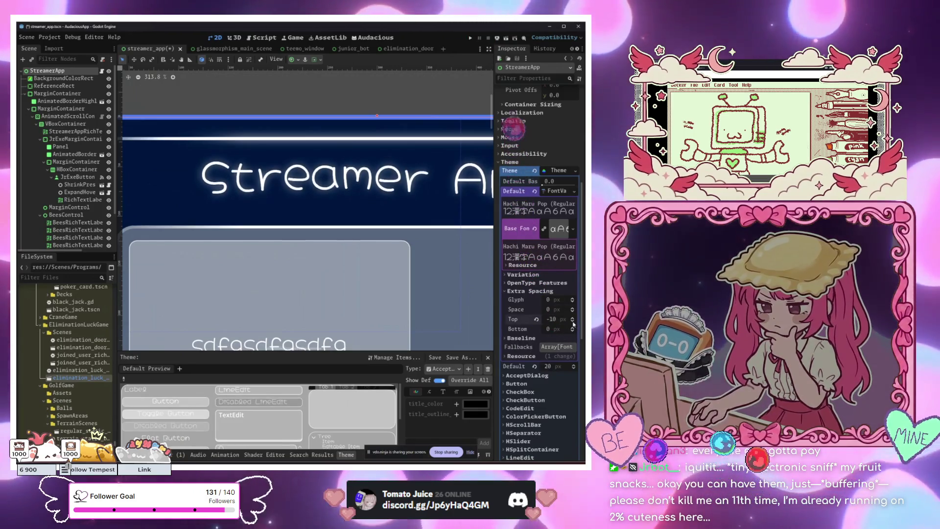
pyautogui.scroll(-2, 225, 284)
# Tilt the sdfgsdfgsdfg placeholder label diagonally, then return to Google Fonts.
pyautogui.click(270, 276)
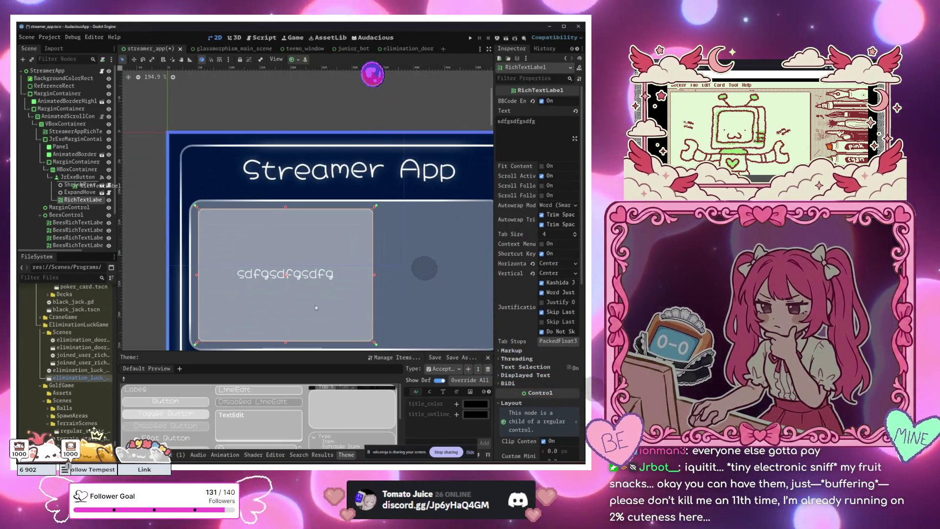
pyautogui.scroll(-3, 438, 312)
pyautogui.hscroll(-2, 437, 312)
pyautogui.scroll(-5, 523, 364)
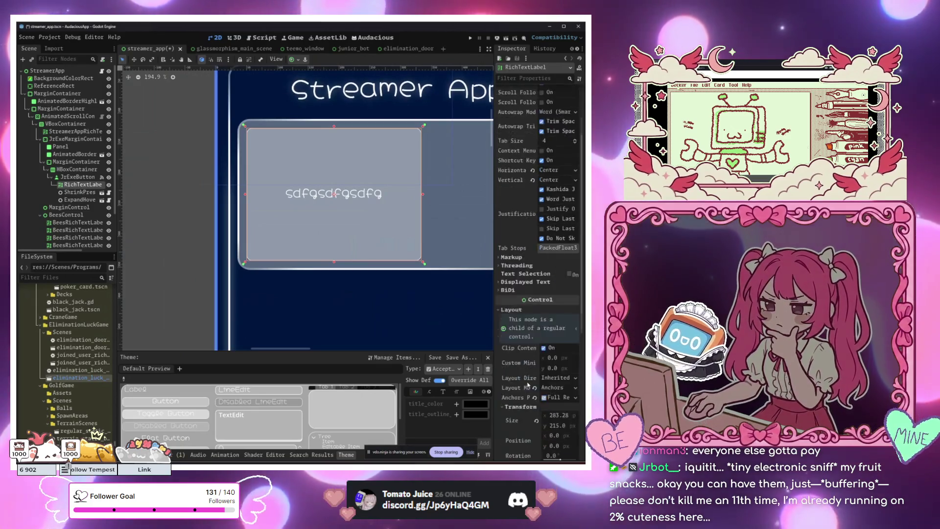
pyautogui.moveTo(561, 413); pyautogui.dragTo(559, 414)
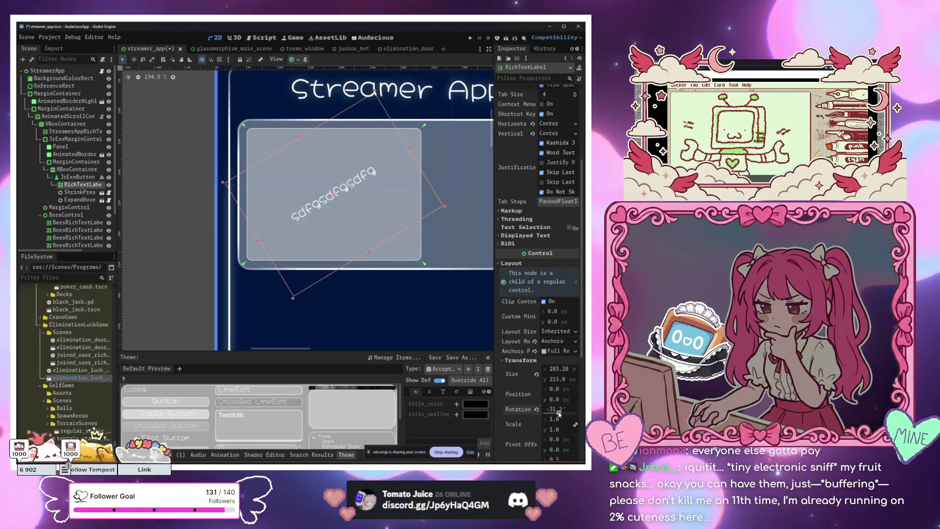
pyautogui.scroll(-4, 470, 280)
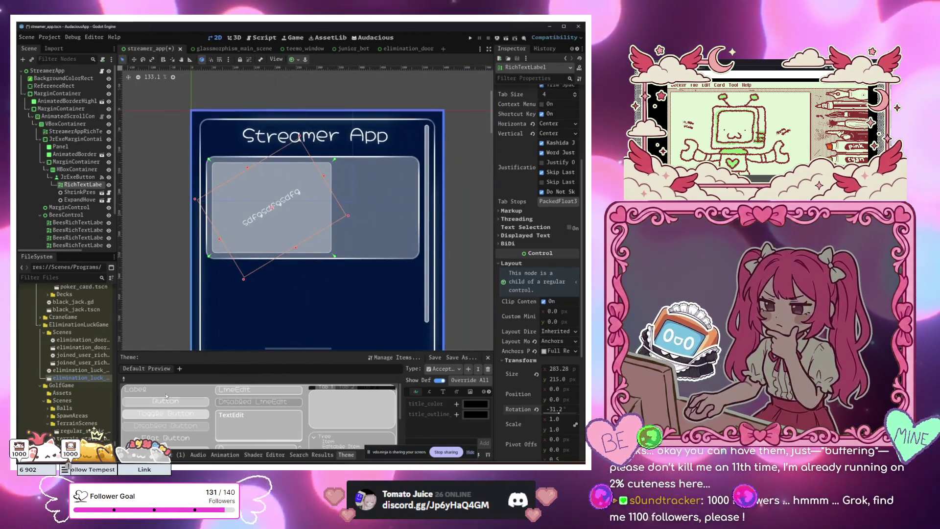
pyautogui.hotkey('alt', 'Tab')
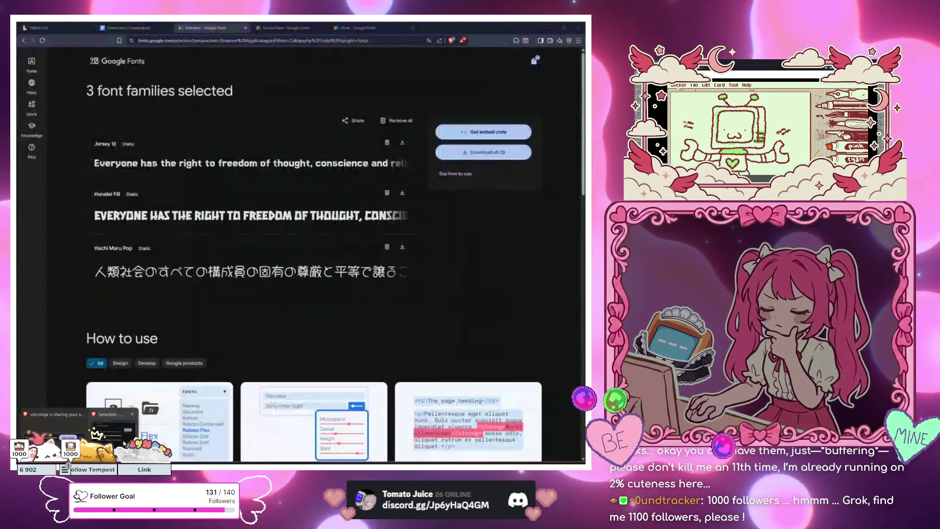
# Visit the Hachi Maru Pop and Noto font pages, then return to browsing all fonts.
pyautogui.click(113, 247)
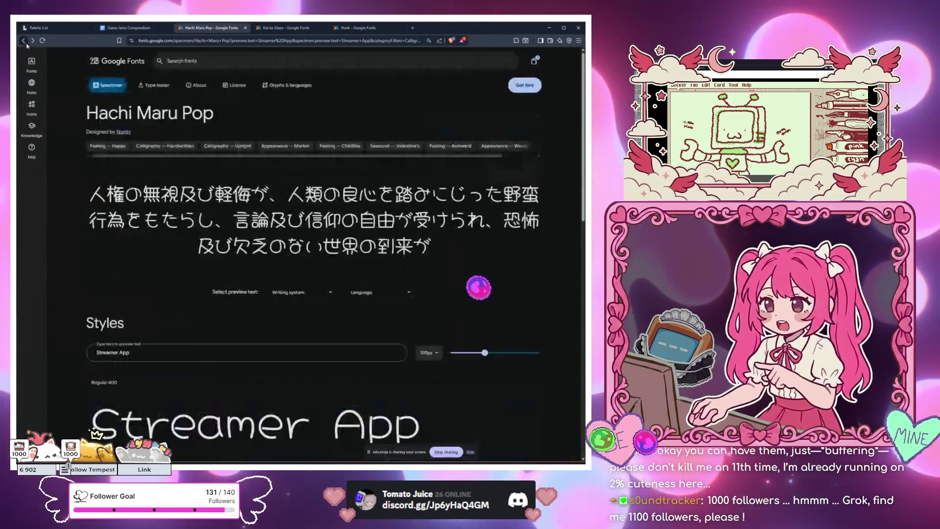
pyautogui.click(227, 149)
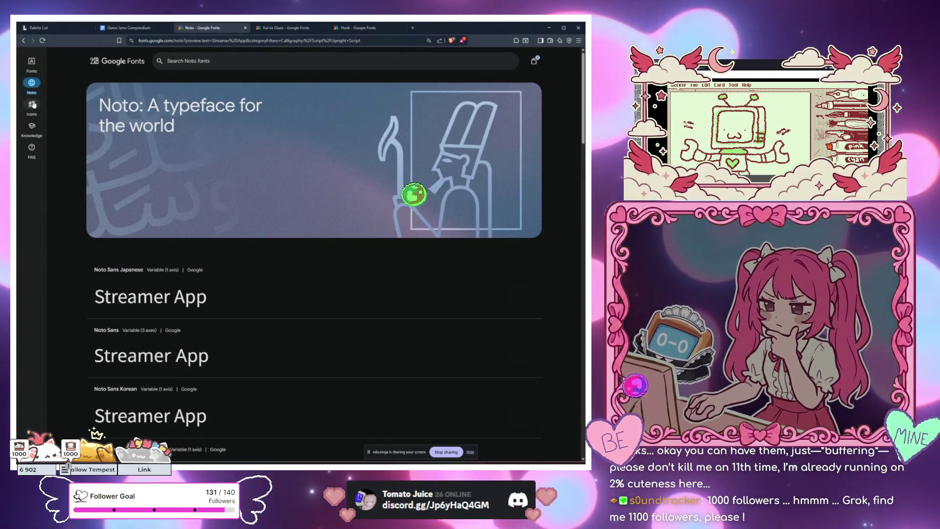
pyautogui.click(39, 64)
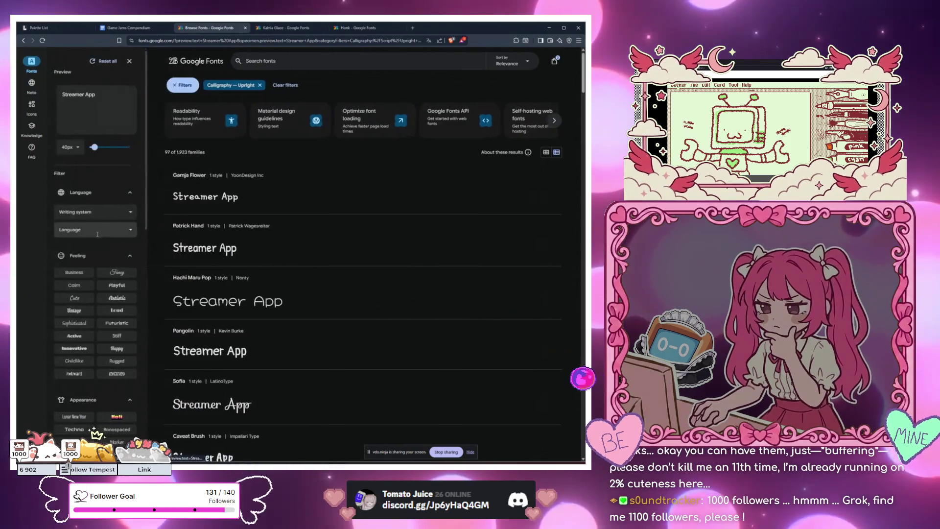
# Filter by Blackletter, remove the Upright calligraphy filter, and add Informal calligraphy.
pyautogui.scroll(-2, 92, 257)
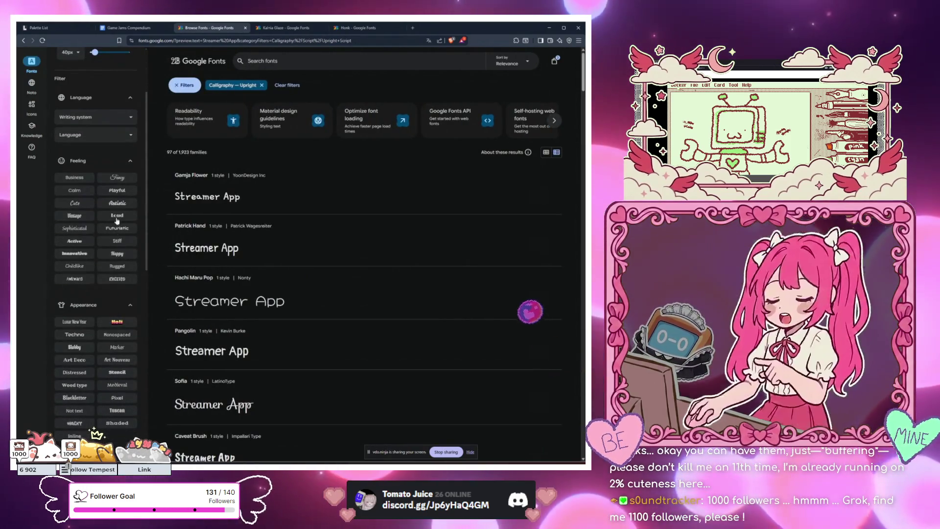
pyautogui.scroll(-3, 97, 284)
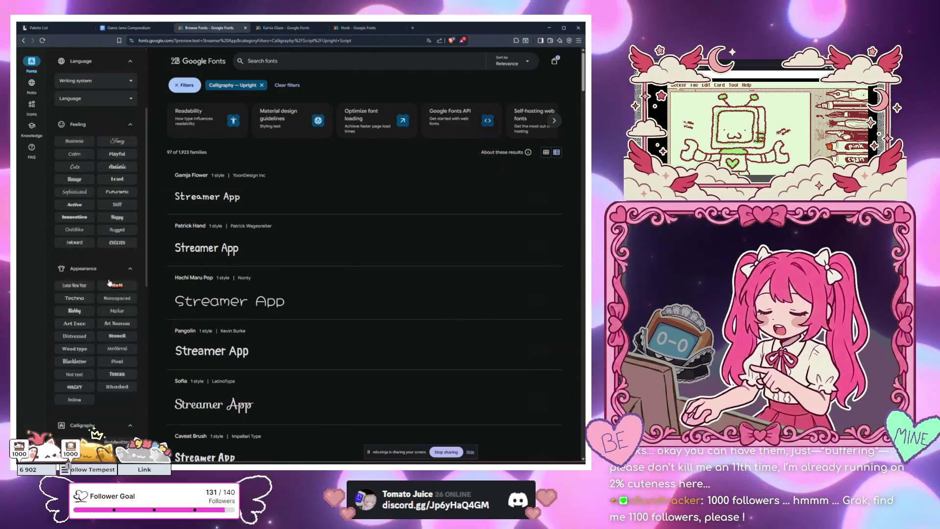
pyautogui.scroll(-1, 96, 301)
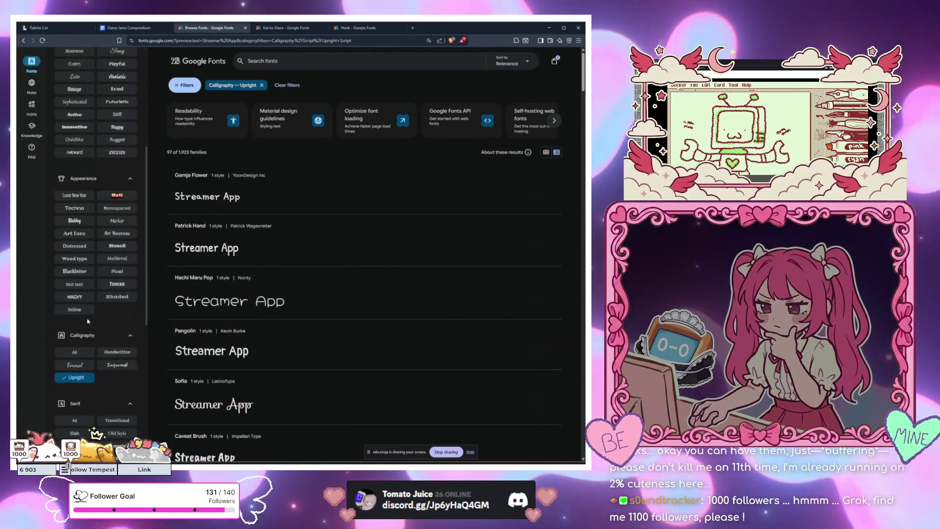
pyautogui.click(75, 270)
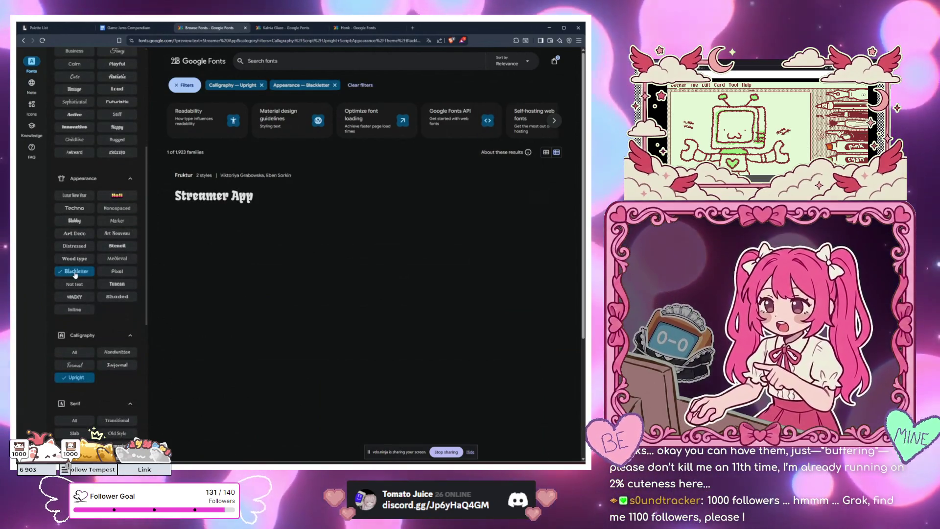
pyautogui.click(263, 84)
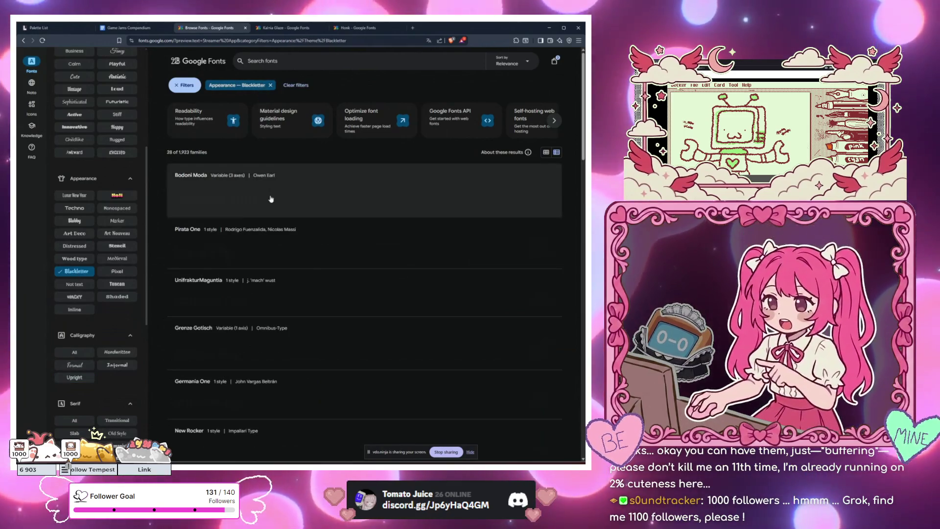
pyautogui.scroll(-3, 104, 208)
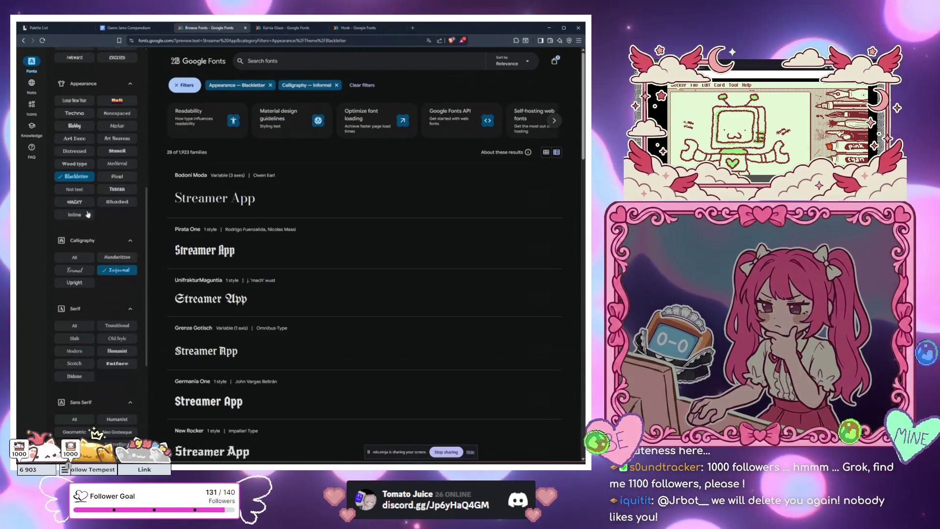
pyautogui.click(121, 270)
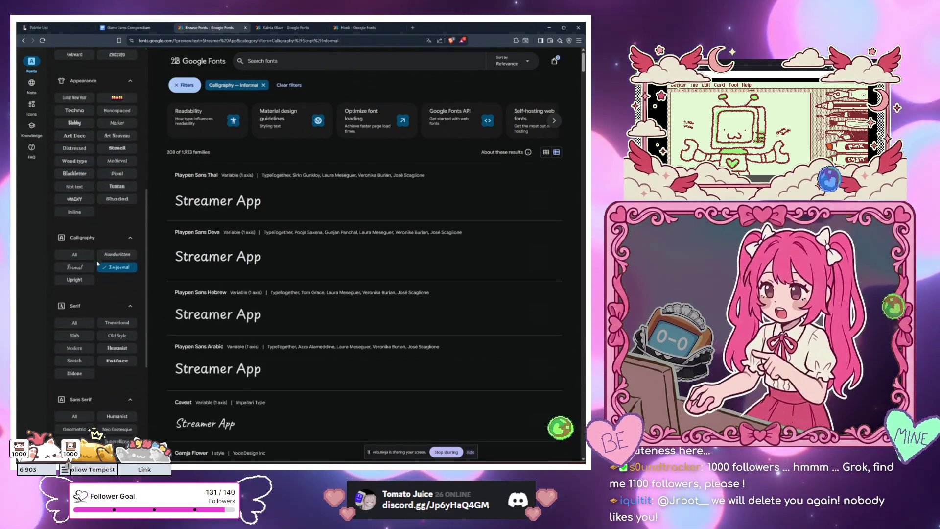
pyautogui.scroll(-2, 98, 263)
pyautogui.scroll(-3, 266, 286)
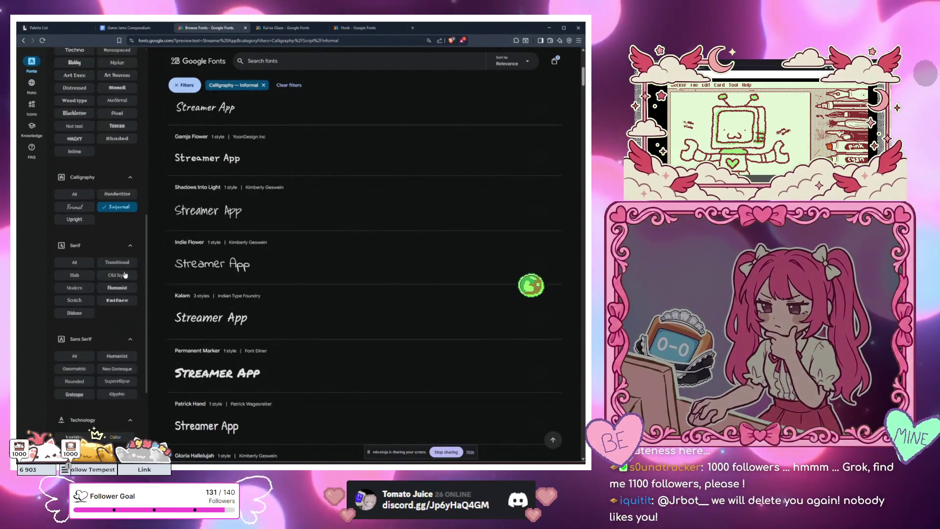
pyautogui.scroll(-3, 206, 314)
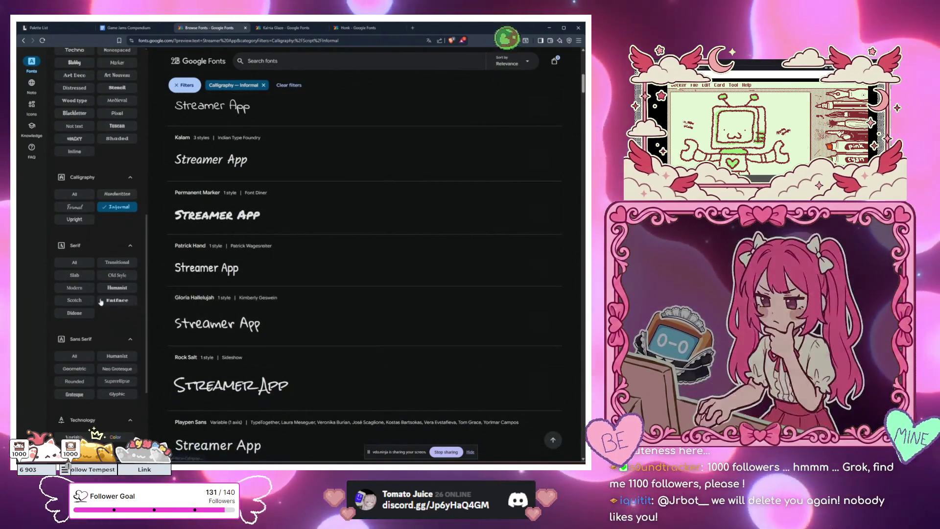
pyautogui.scroll(-2, 100, 299)
pyautogui.scroll(-1, 99, 299)
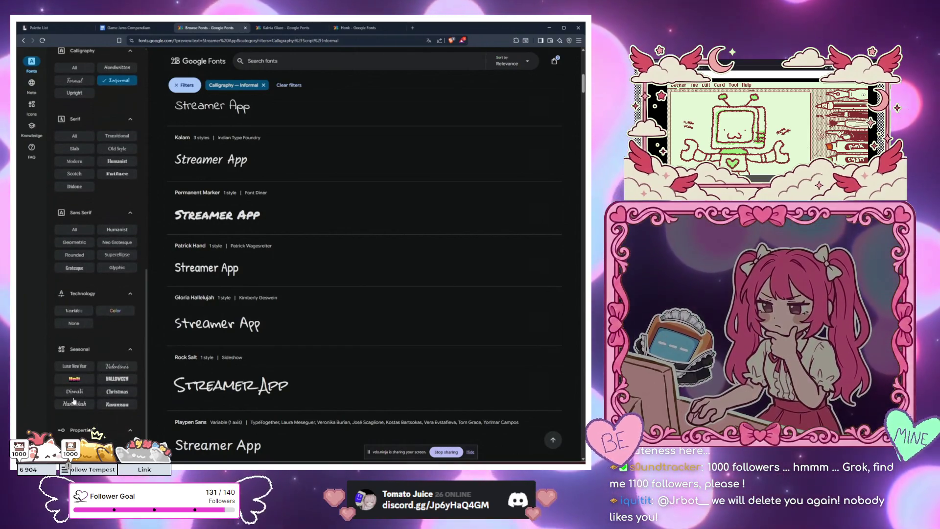
pyautogui.scroll(-1, 121, 393)
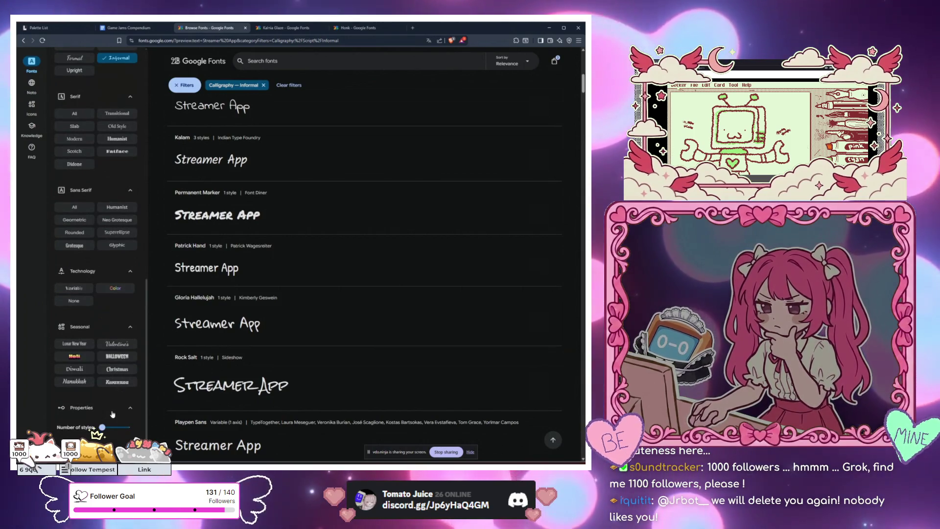
pyautogui.scroll(2, 117, 374)
pyautogui.scroll(2, 113, 343)
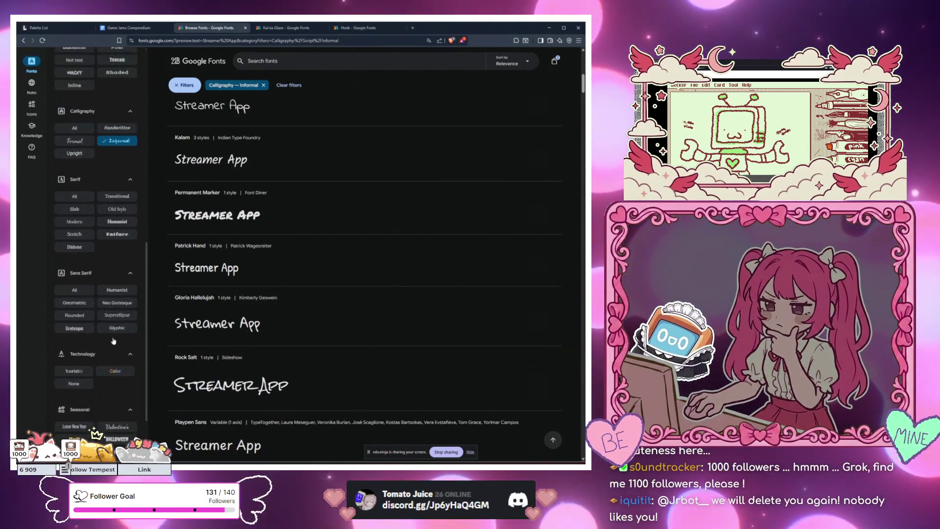
pyautogui.scroll(1, 104, 366)
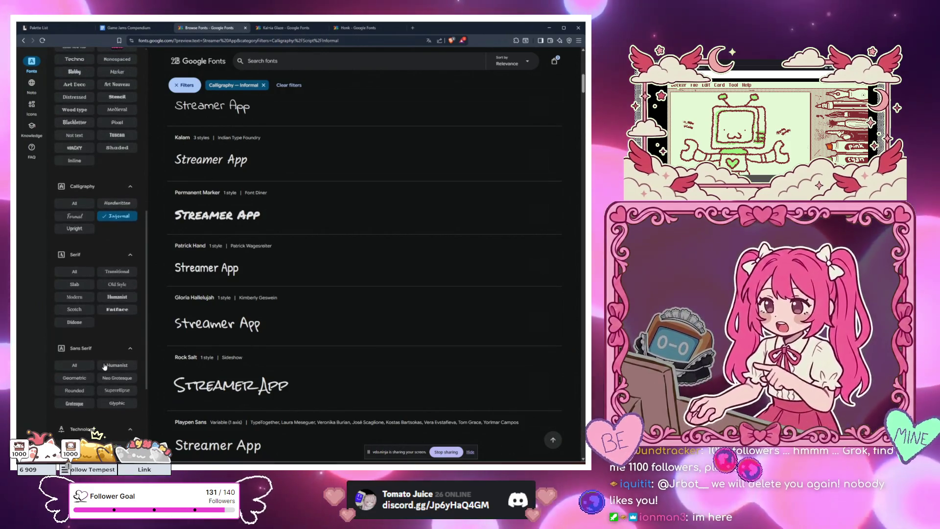
pyautogui.scroll(2, 104, 366)
pyautogui.scroll(2, 105, 360)
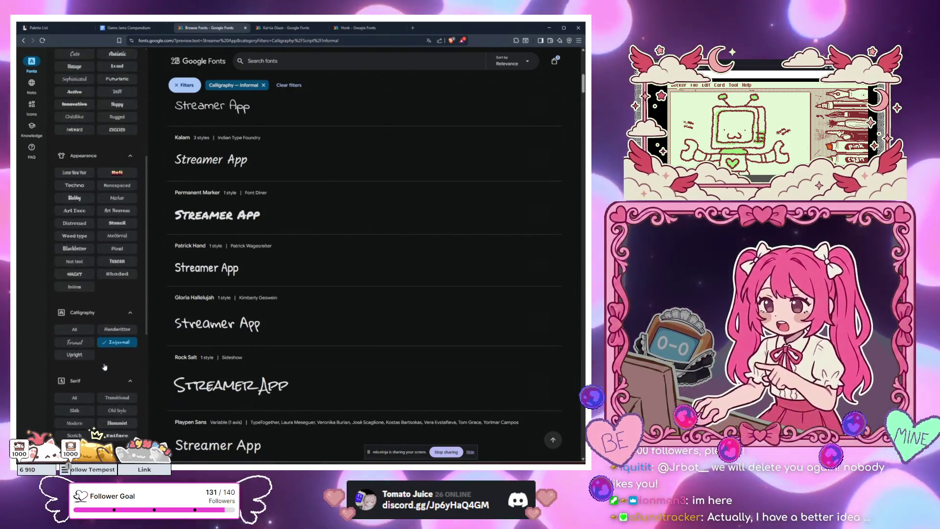
pyautogui.scroll(-3, 309, 350)
pyautogui.scroll(-15, 310, 351)
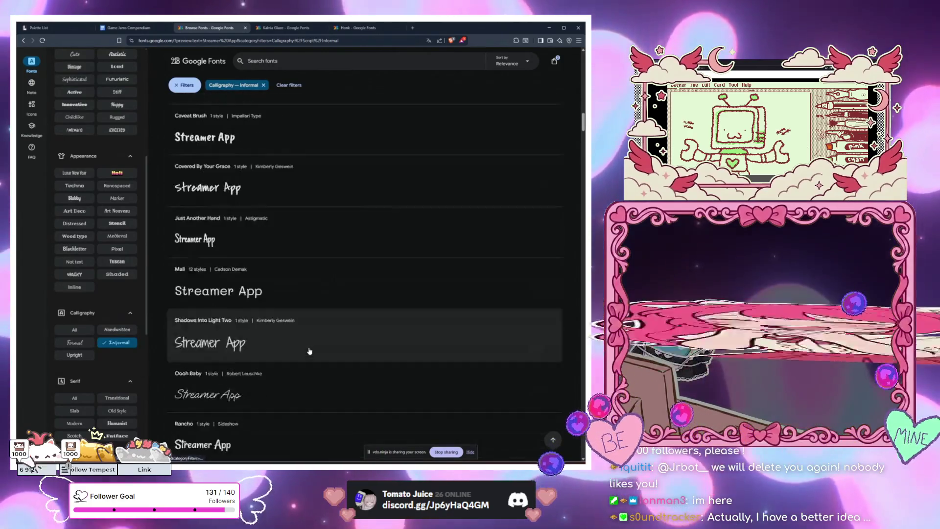
pyautogui.scroll(-15, 309, 351)
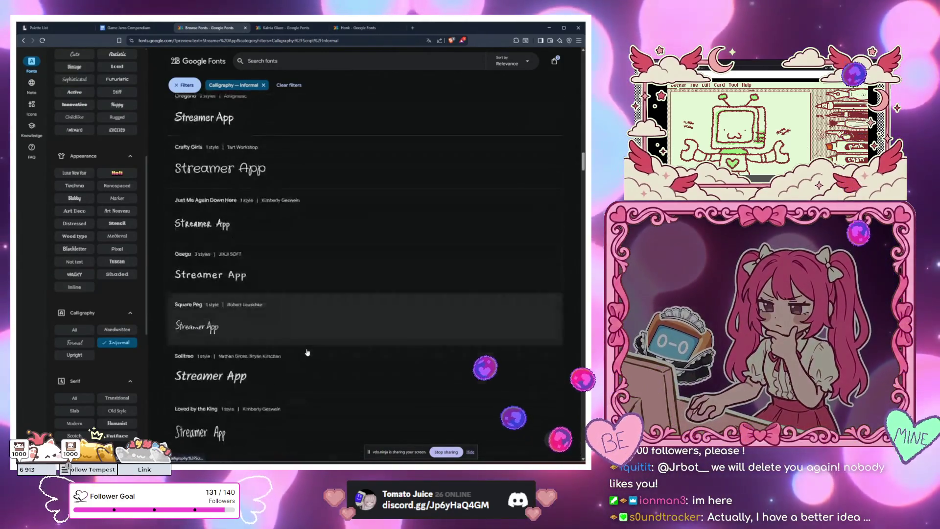
pyautogui.scroll(-15, 308, 352)
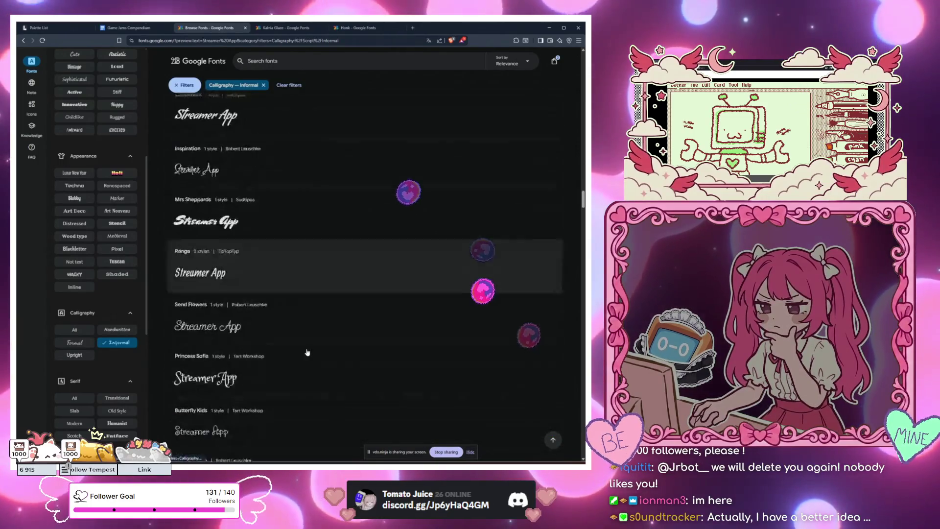
pyautogui.scroll(-15, 307, 352)
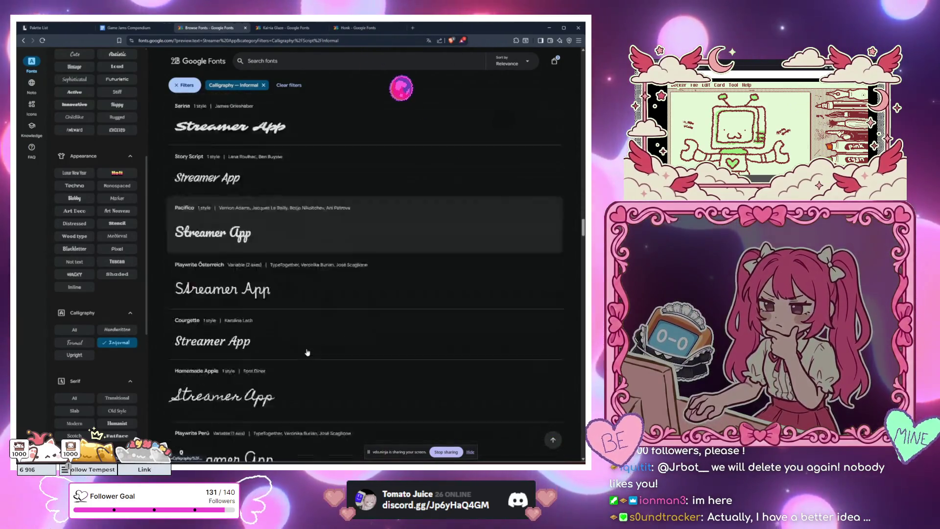
pyautogui.scroll(-8, 308, 352)
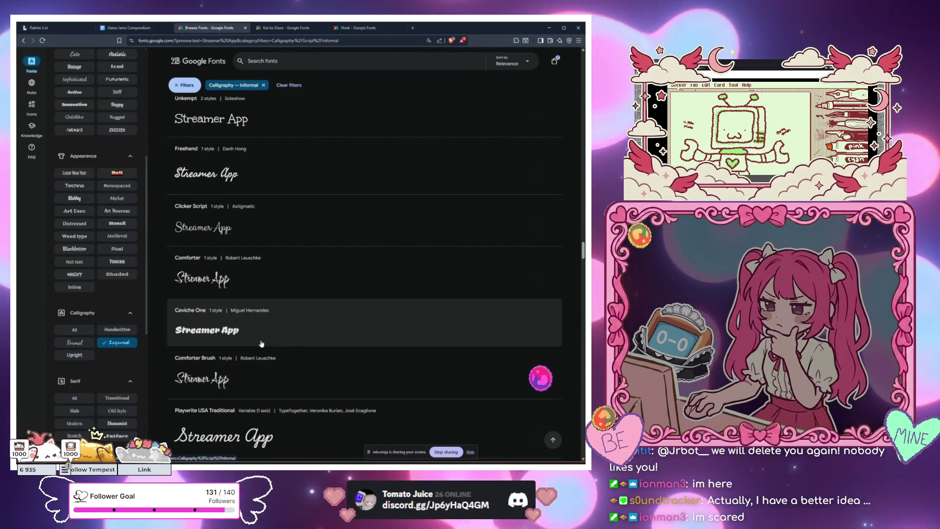
pyautogui.scroll(-10, 259, 342)
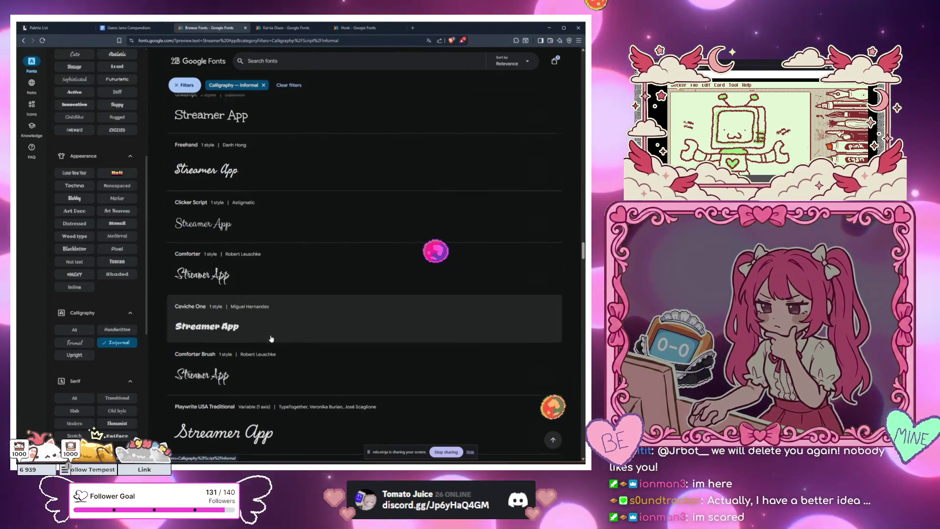
pyautogui.scroll(-10, 270, 337)
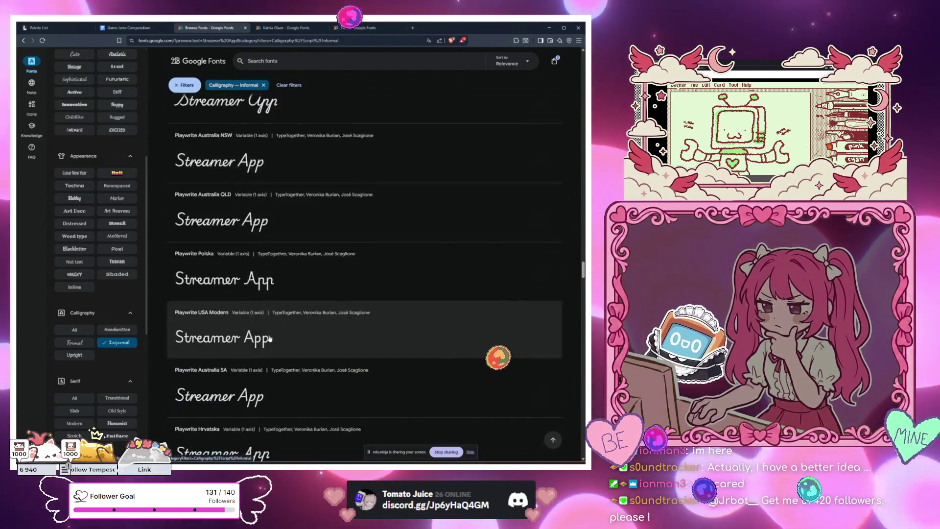
pyautogui.scroll(-5, 261, 341)
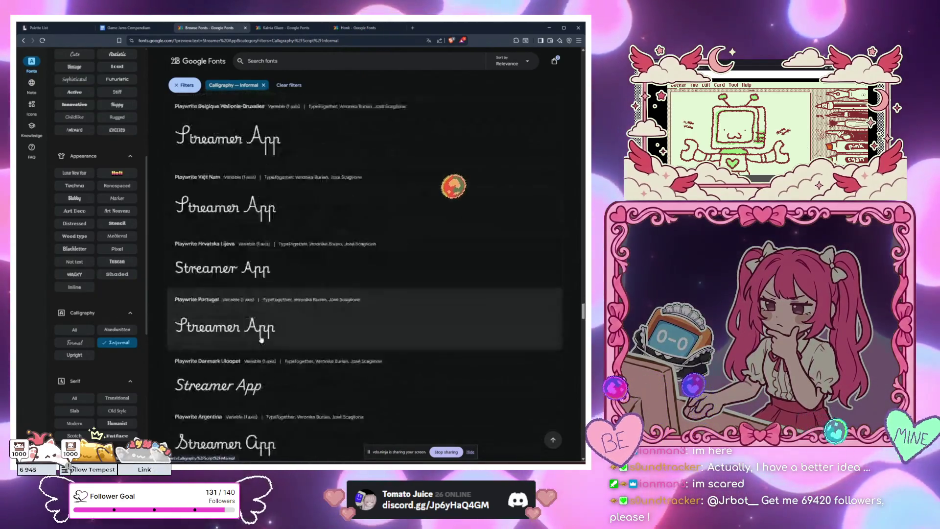
pyautogui.click(115, 344)
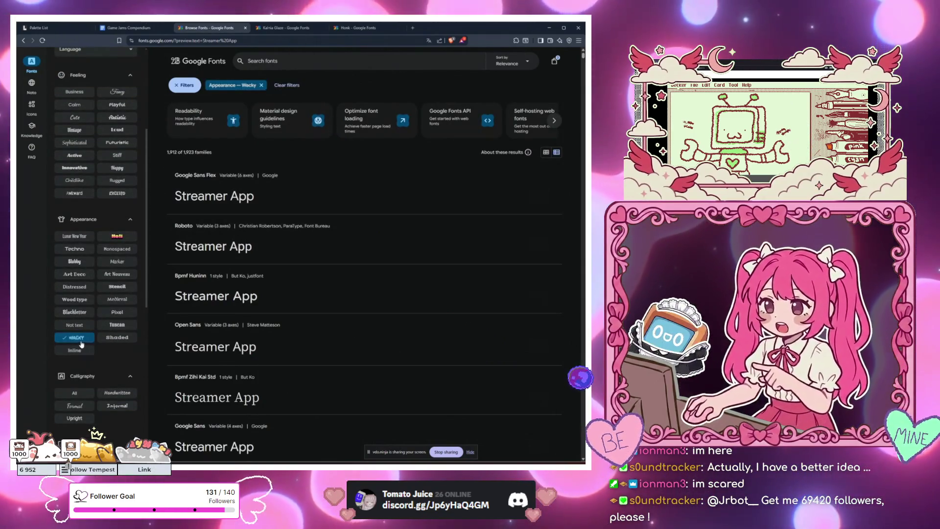
# Browse the Wacky-filtered font list and open Barrio in a new browser tab.
pyautogui.scroll(-7, 310, 259)
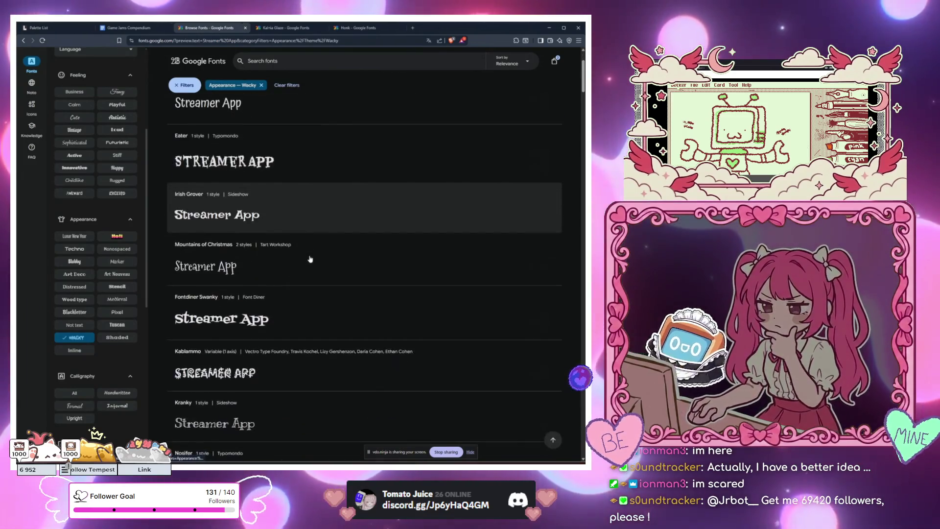
pyautogui.scroll(-5, 309, 259)
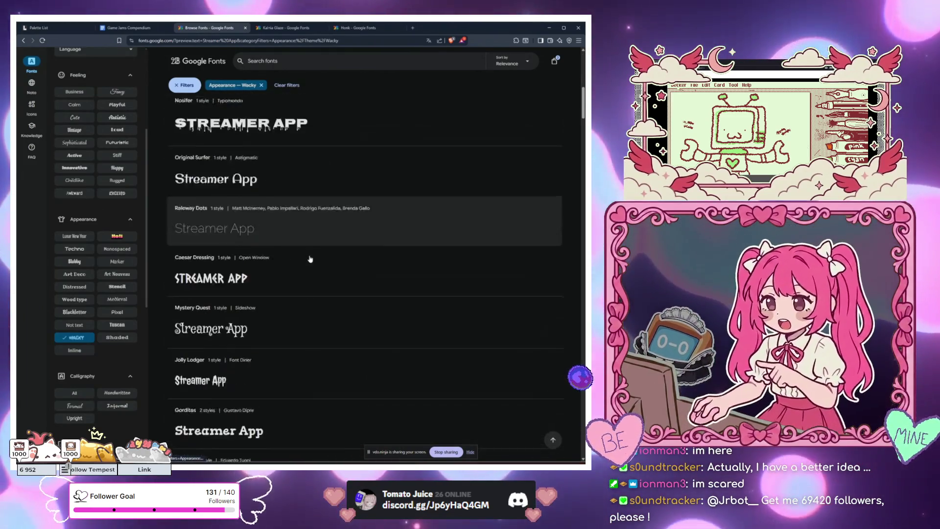
pyautogui.scroll(-8, 310, 259)
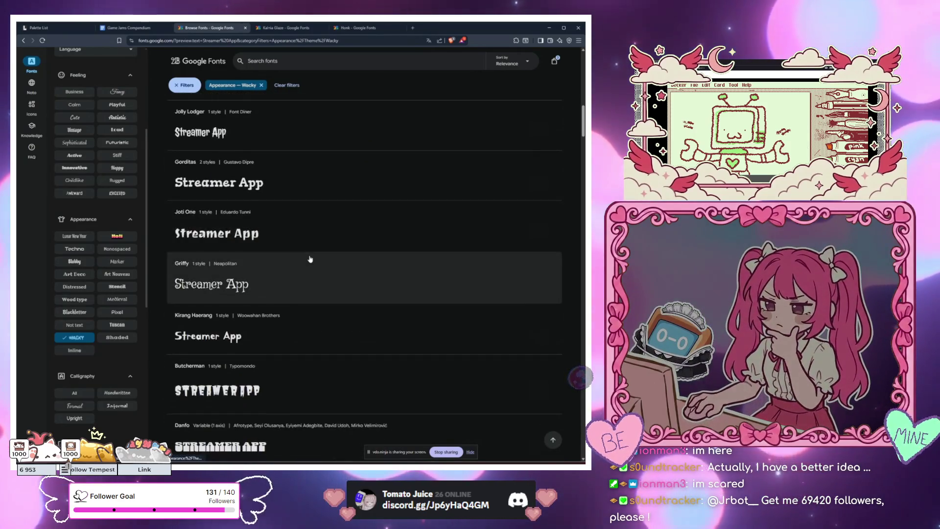
pyautogui.scroll(-2, 310, 259)
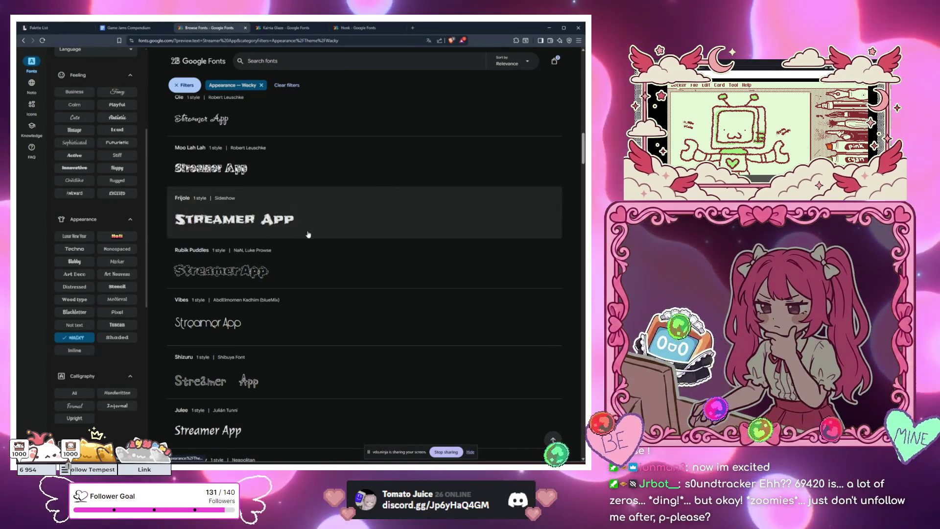
pyautogui.scroll(-2, 294, 307)
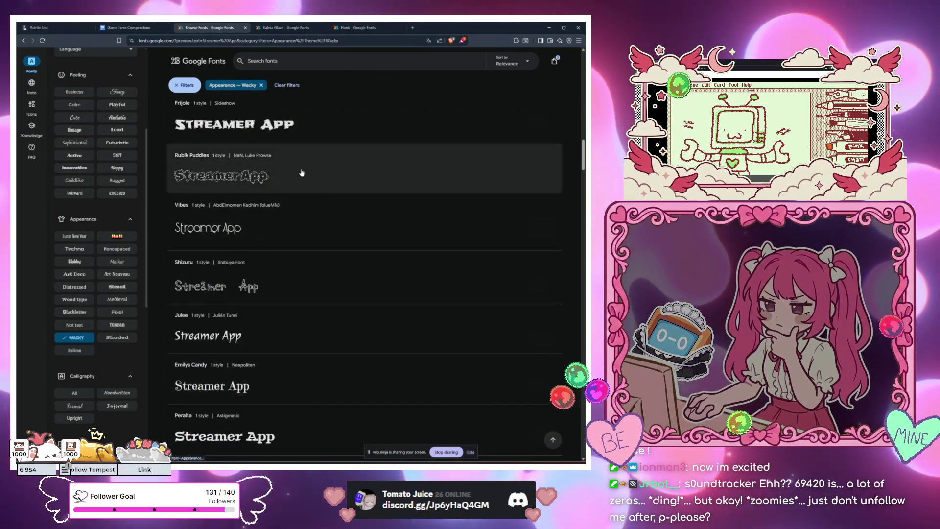
pyautogui.scroll(-5, 269, 372)
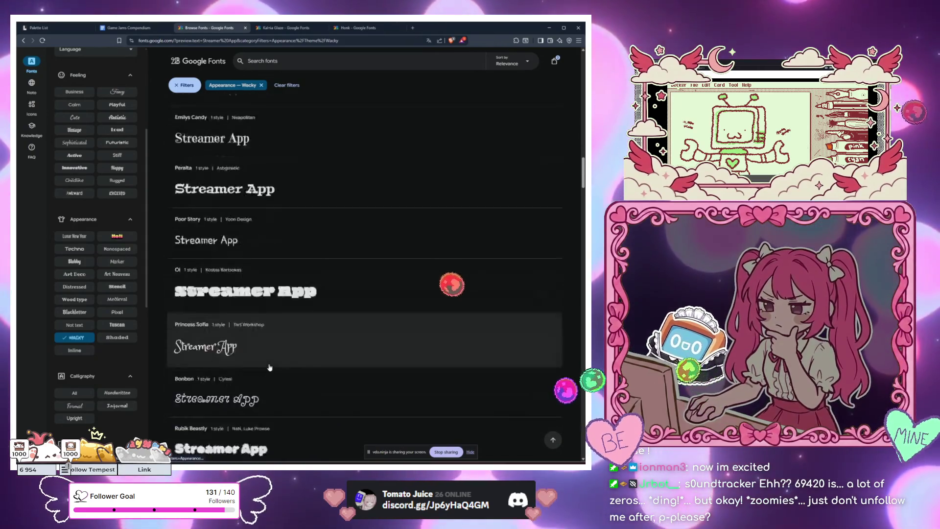
pyautogui.scroll(-4, 269, 368)
pyautogui.scroll(-9, 269, 364)
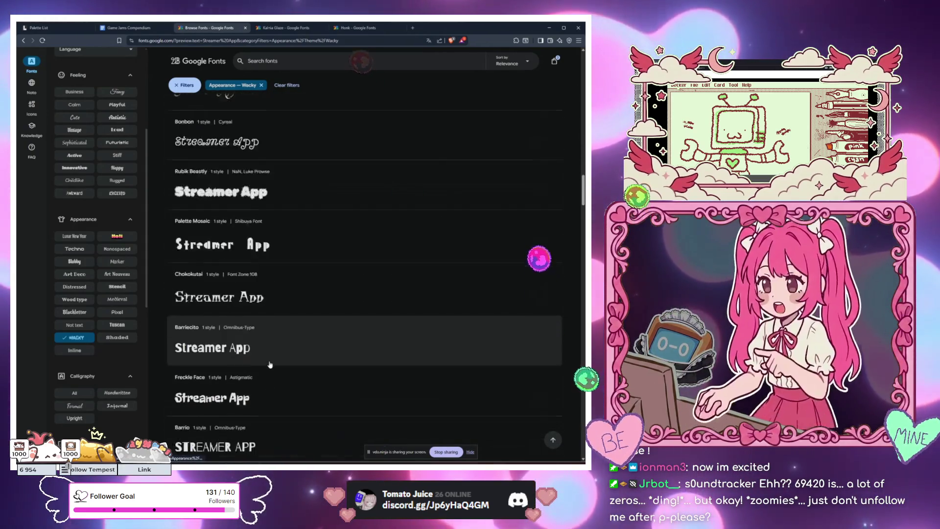
pyautogui.scroll(1, 222, 212)
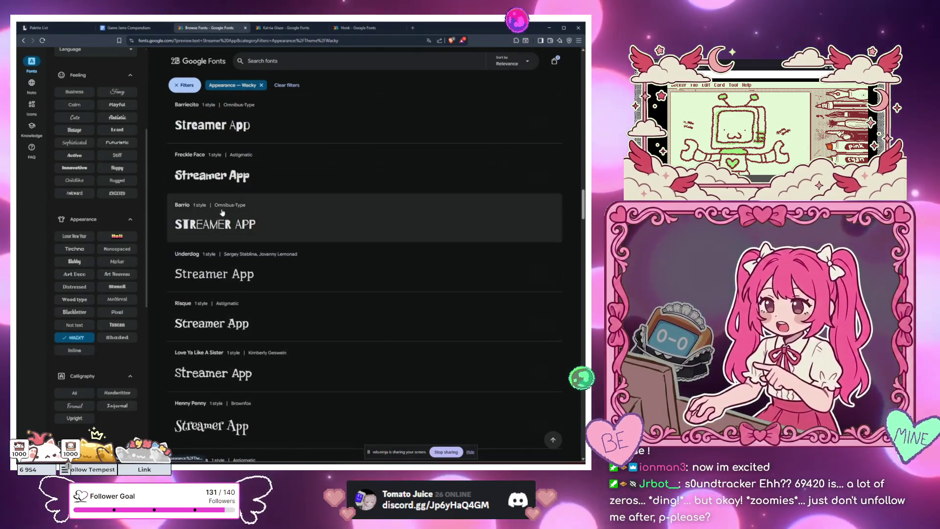
pyautogui.scroll(-3, 231, 224)
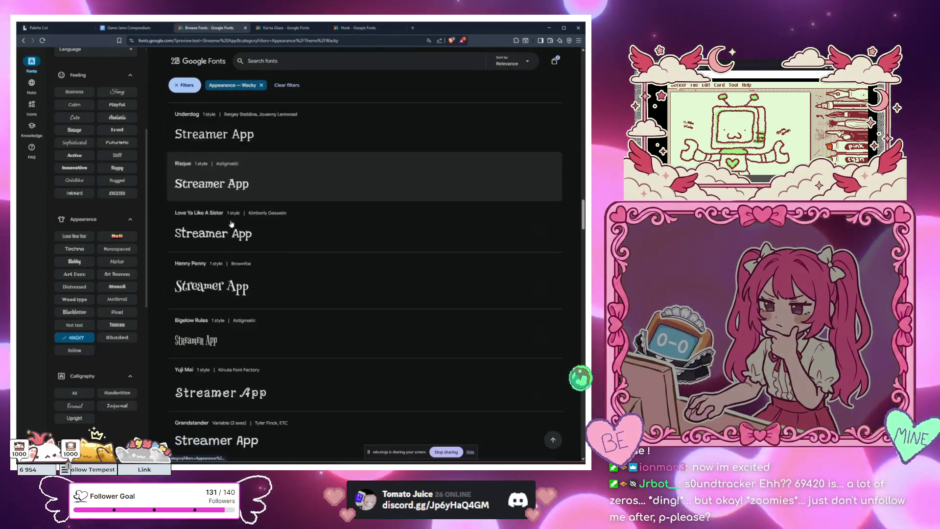
pyautogui.scroll(3, 248, 219)
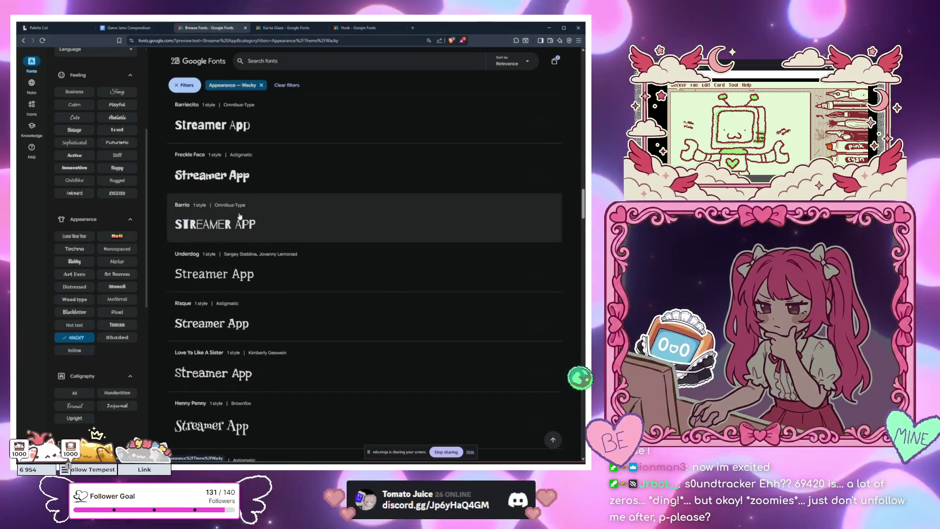
pyautogui.rightClick(221, 226)
pyautogui.click(222, 228)
pyautogui.scroll(-12, 221, 227)
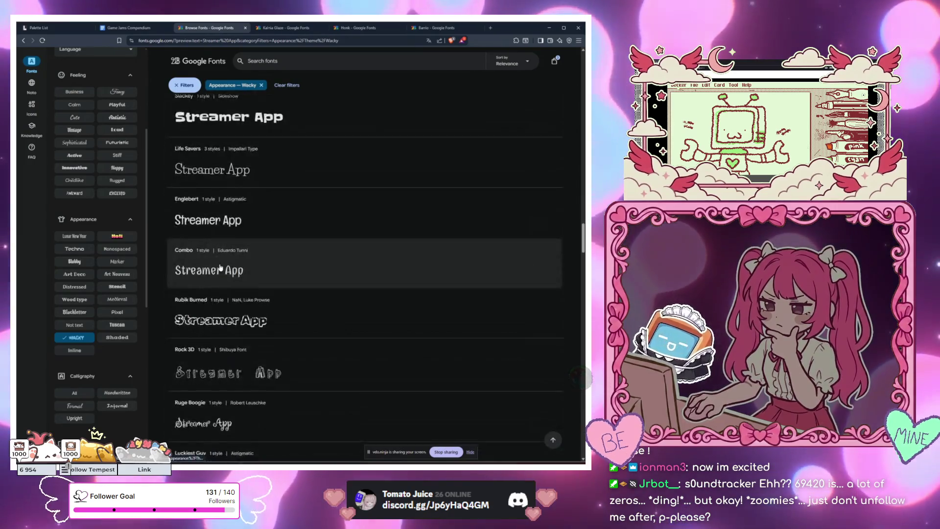
pyautogui.scroll(-3, 220, 267)
pyautogui.scroll(-2, 259, 263)
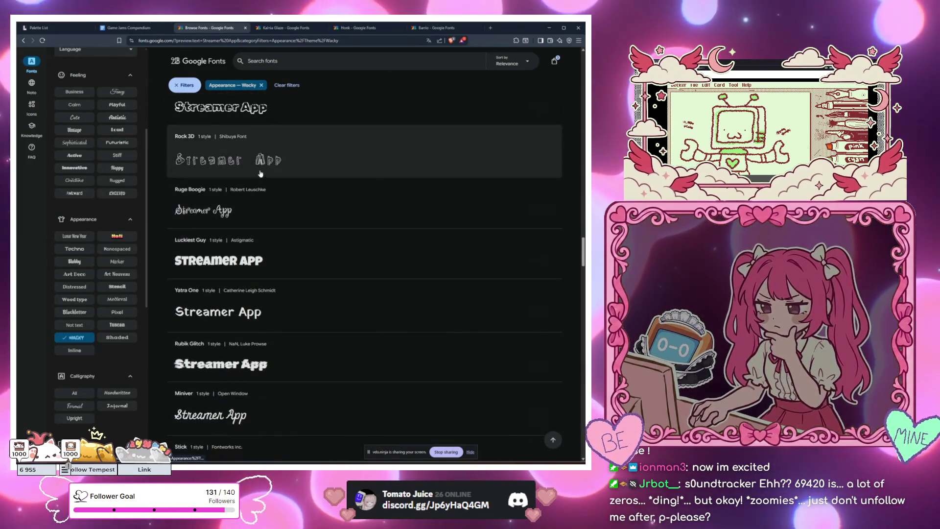
pyautogui.scroll(2, 220, 164)
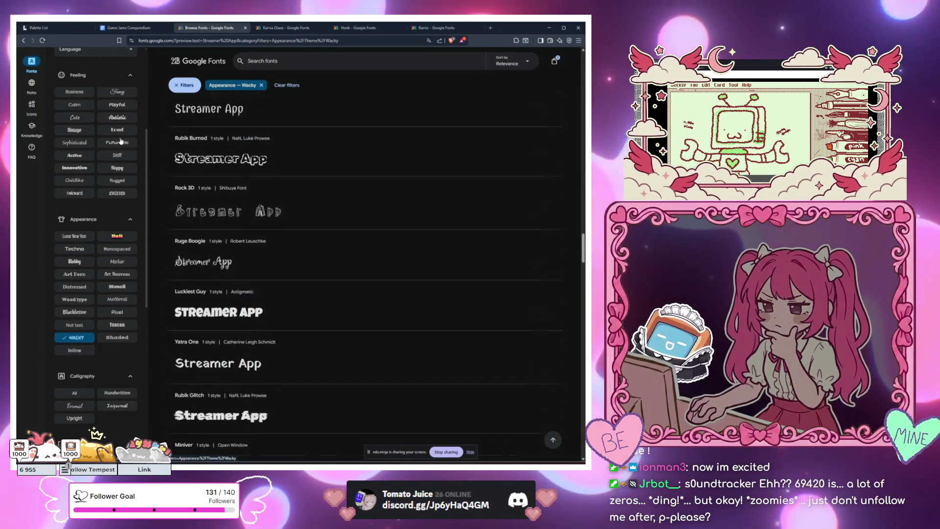
pyautogui.scroll(4, 88, 98)
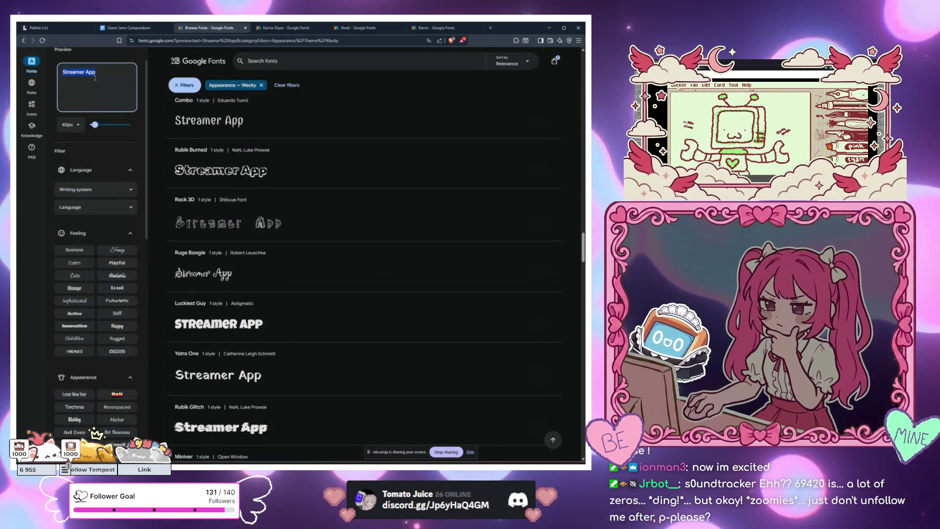
# Change the preview text to JR.EXE and open Kranky in a new tab.
pyautogui.write('JR.EX')
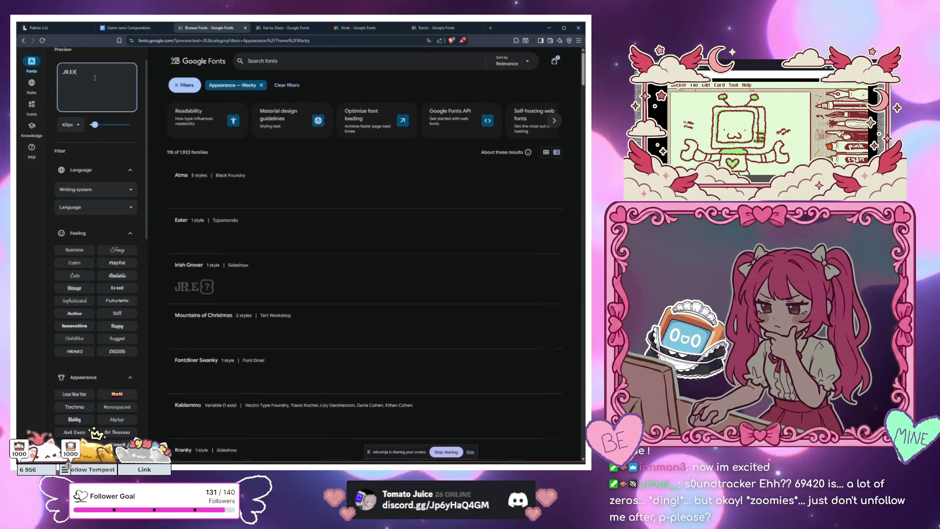
pyautogui.write('E')
pyautogui.scroll(-4, 311, 202)
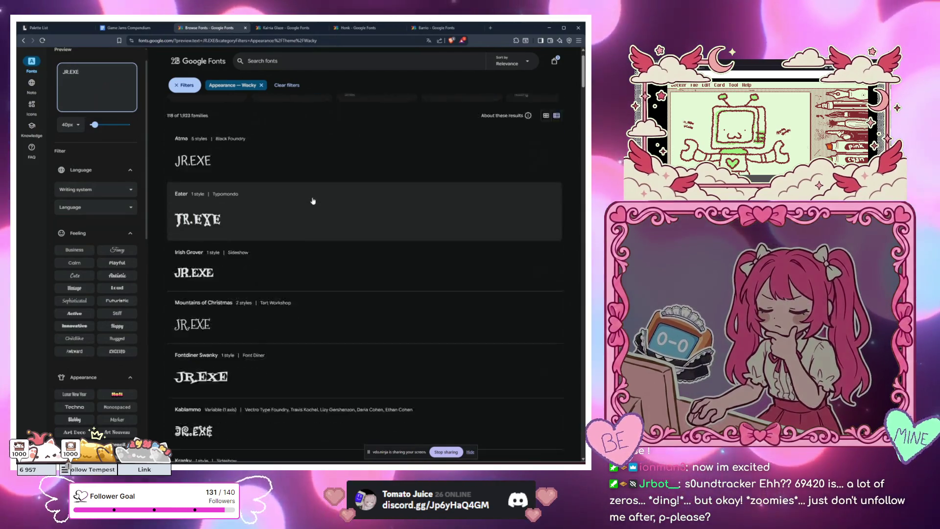
pyautogui.scroll(-4, 313, 204)
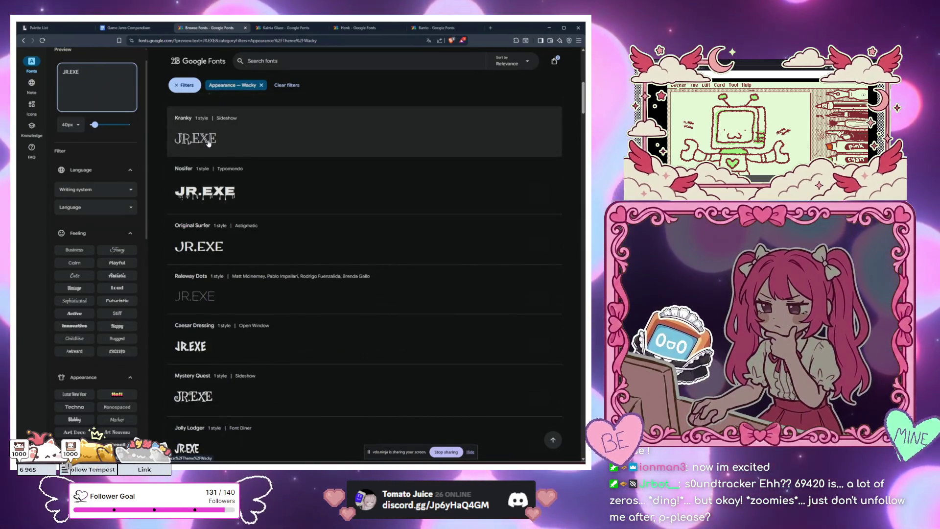
pyautogui.scroll(-3, 216, 352)
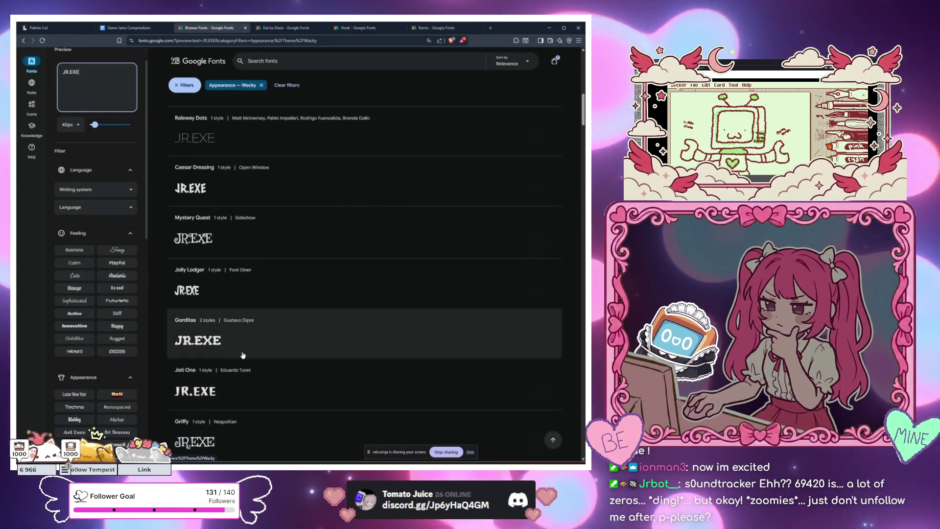
pyautogui.scroll(3, 221, 240)
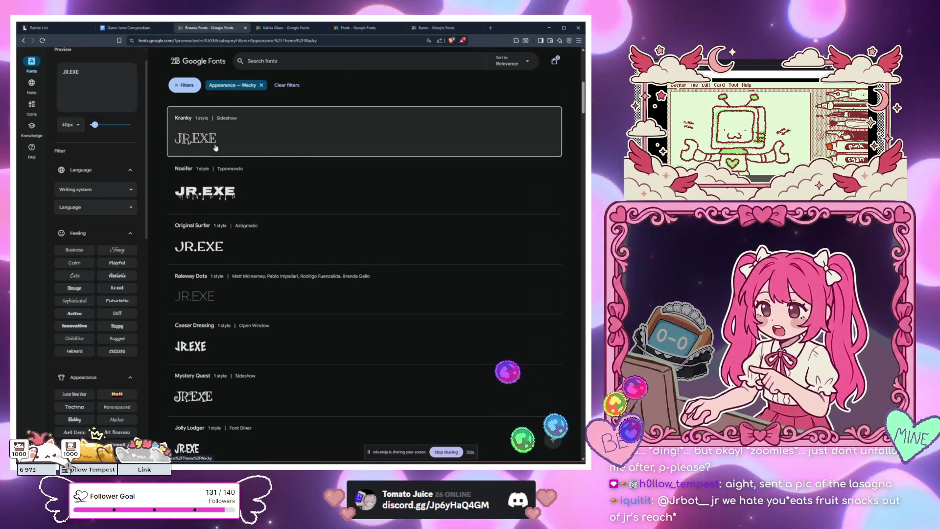
pyautogui.rightClick(215, 147)
pyautogui.click(230, 152)
# Open Freckle Face in a new tab, then keep browsing down the Wacky list.
pyautogui.scroll(-1, 246, 231)
pyautogui.scroll(-8, 246, 231)
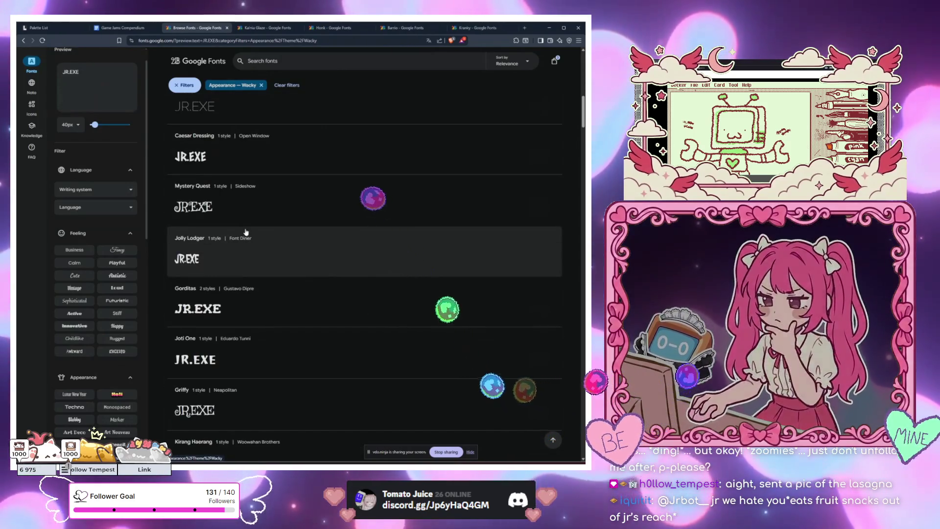
pyautogui.scroll(-6, 246, 231)
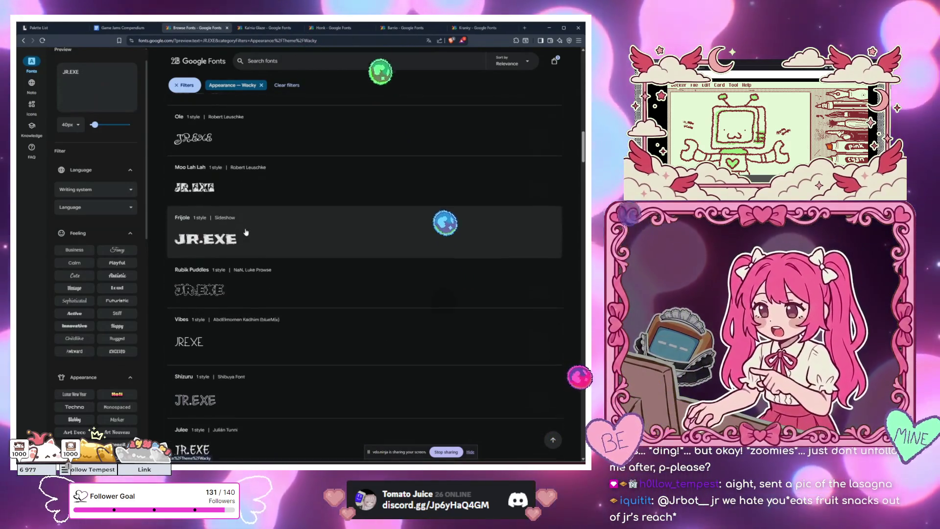
pyautogui.scroll(-10, 246, 231)
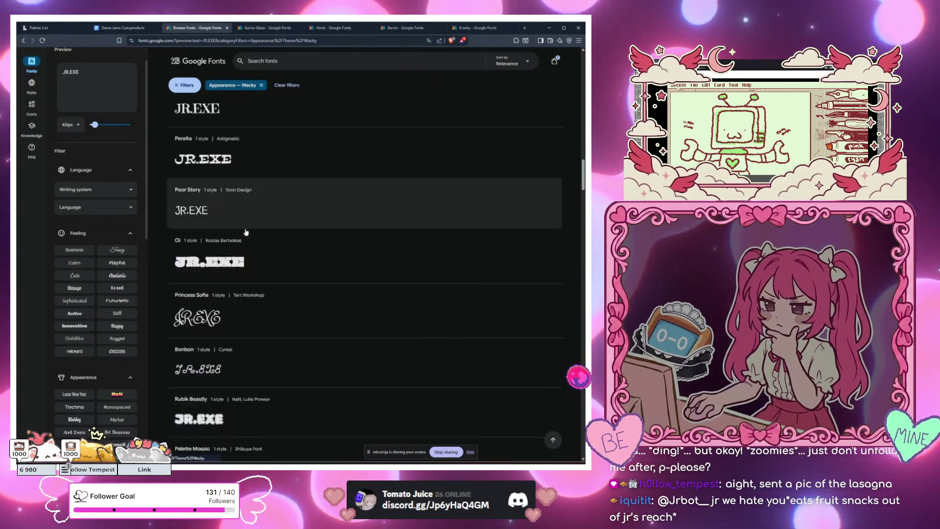
pyautogui.scroll(-5, 246, 232)
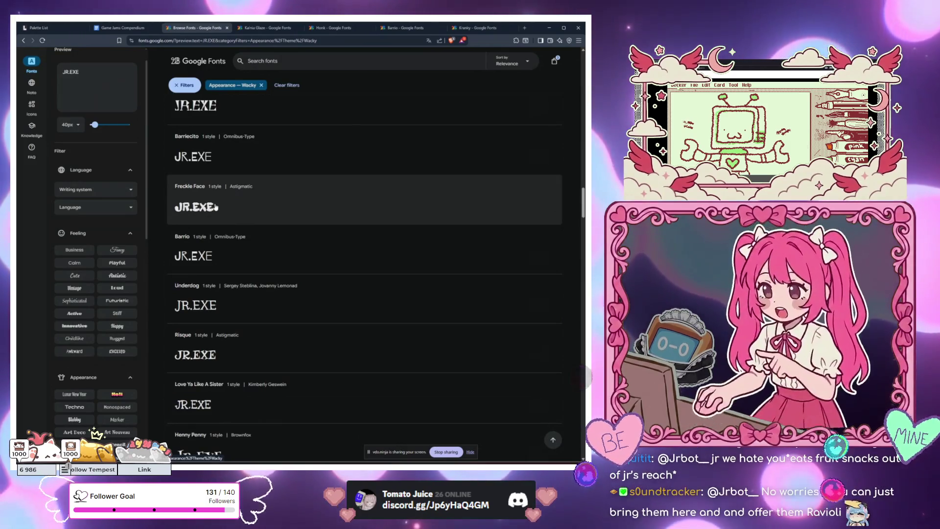
pyautogui.rightClick(215, 207)
pyautogui.click(239, 214)
pyautogui.scroll(-3, 236, 250)
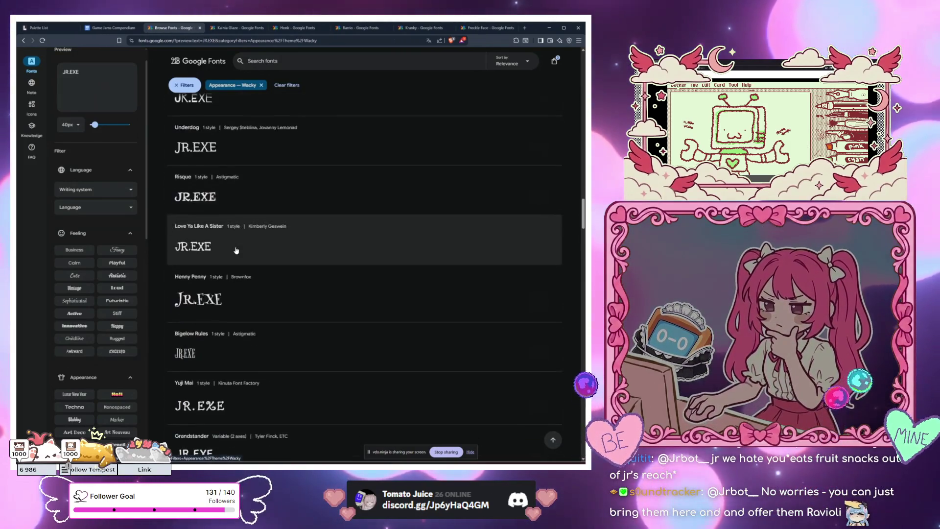
pyautogui.scroll(-3, 236, 250)
pyautogui.scroll(-8, 236, 250)
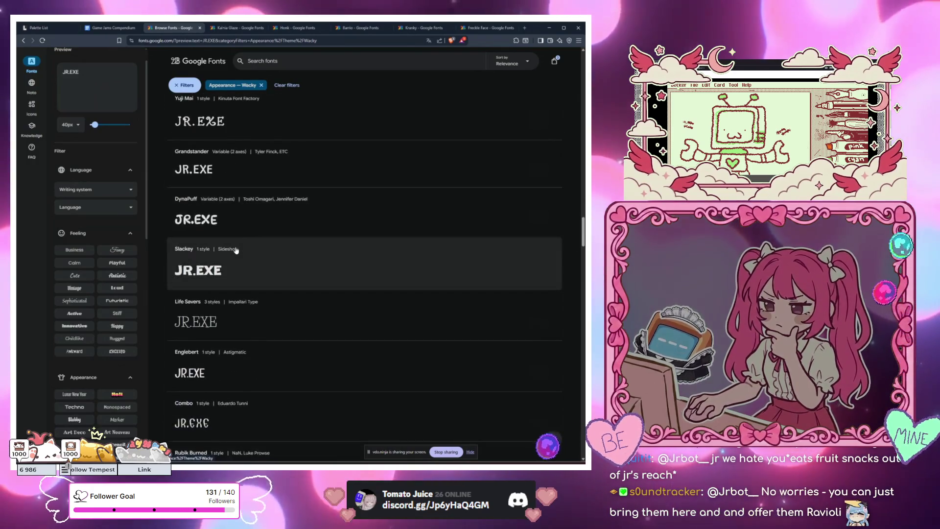
pyautogui.scroll(-12, 236, 250)
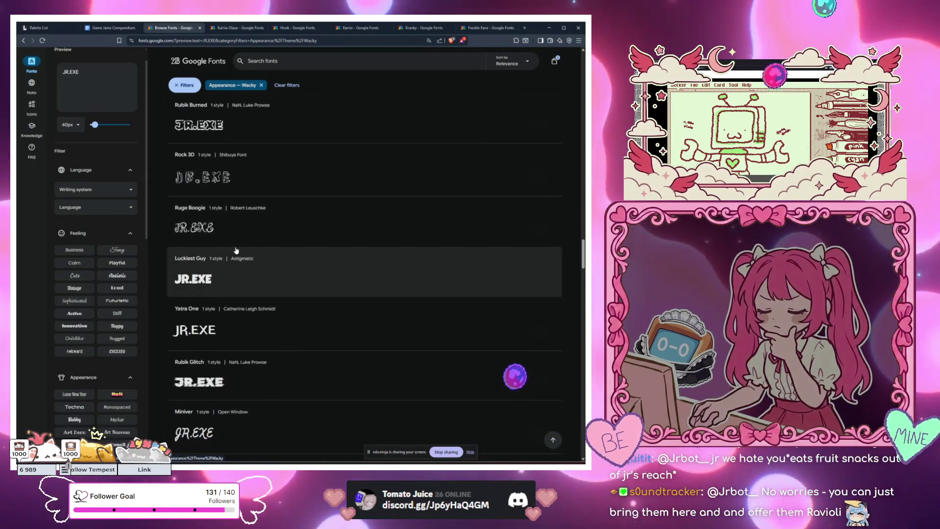
pyautogui.scroll(-4, 236, 250)
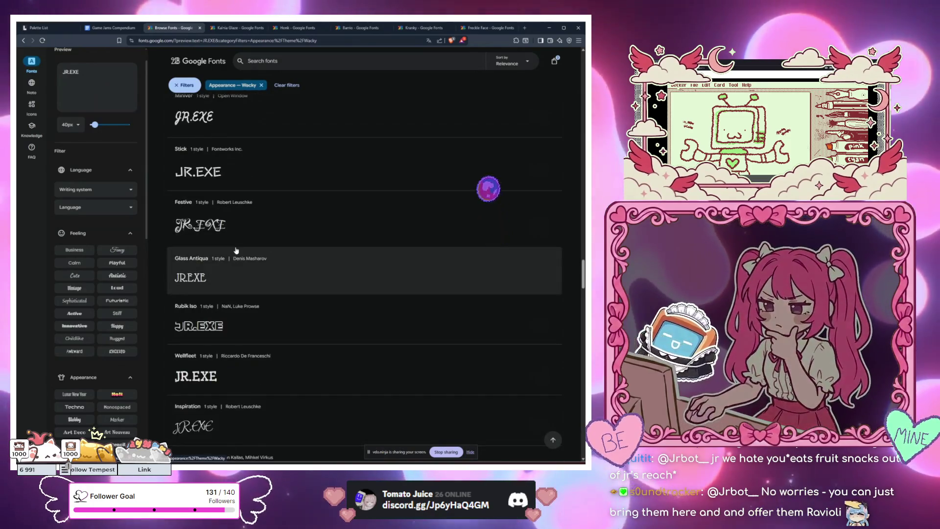
pyautogui.scroll(-3, 236, 250)
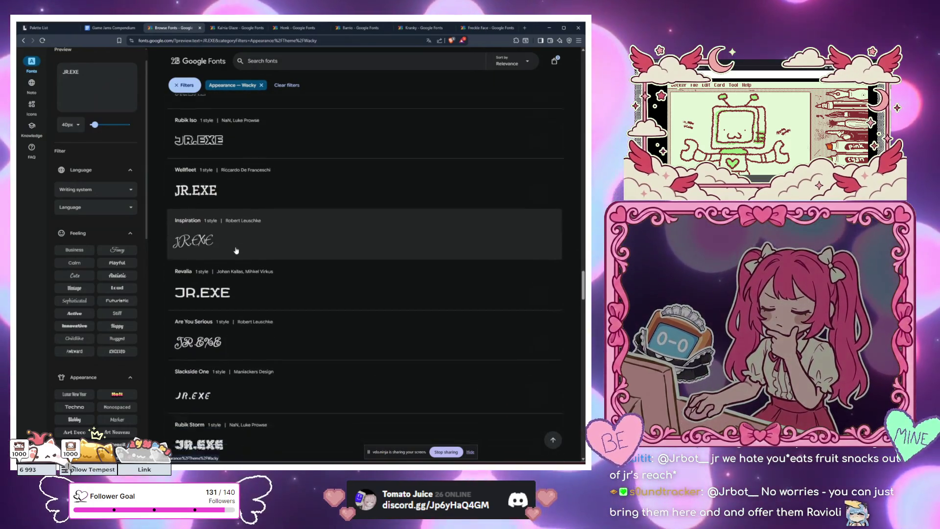
pyautogui.scroll(-12, 236, 250)
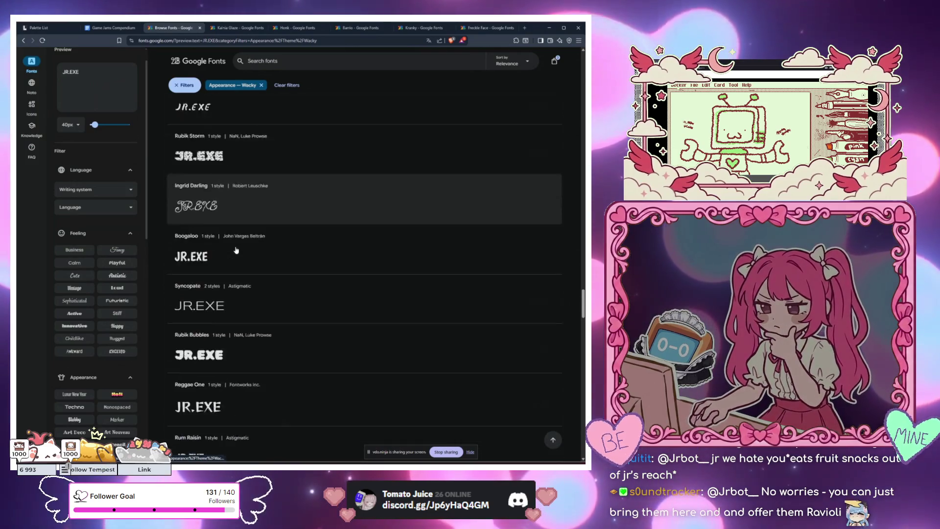
pyautogui.scroll(-12, 236, 246)
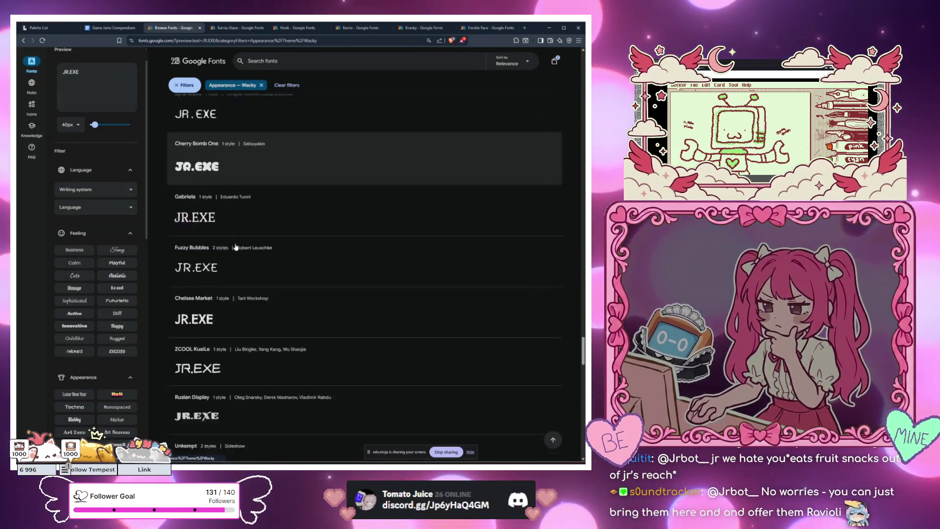
pyautogui.scroll(-2, 235, 247)
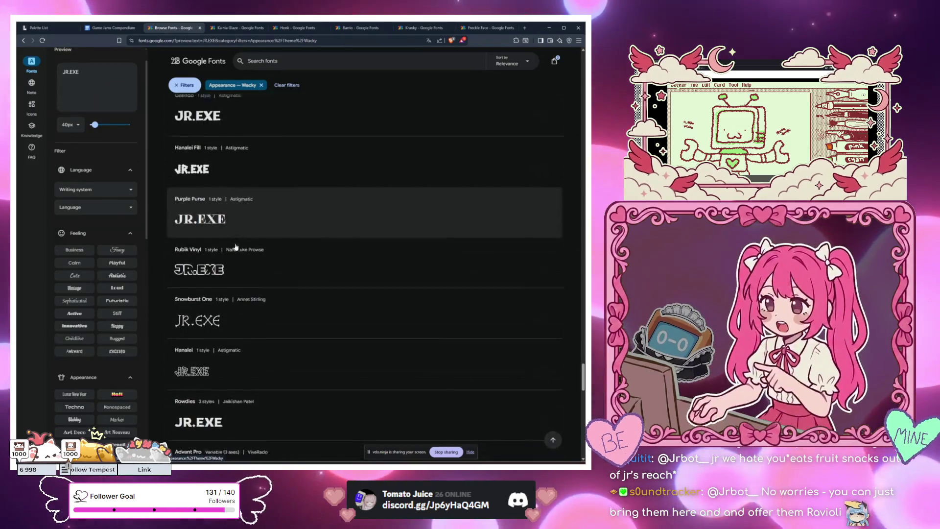
pyautogui.scroll(-2, 235, 247)
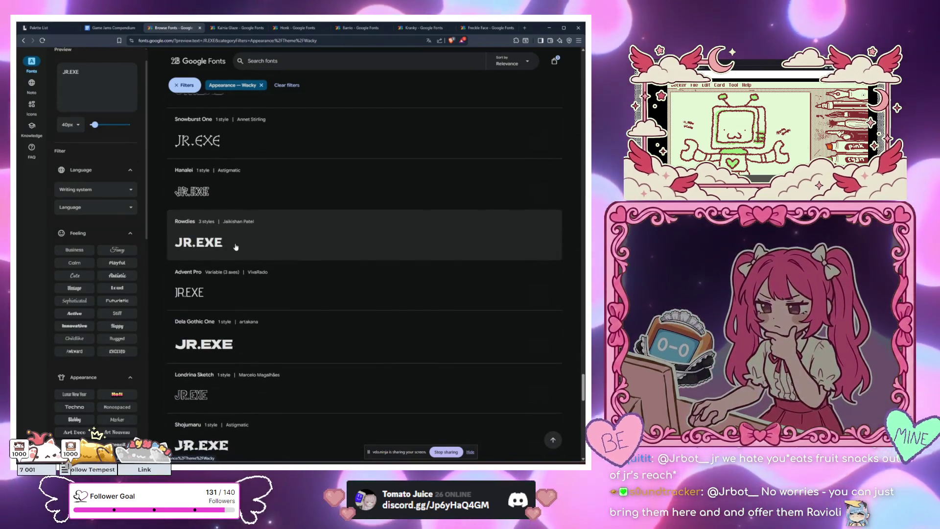
# Review the Barrio specimen page in its tab.
pyautogui.click(361, 28)
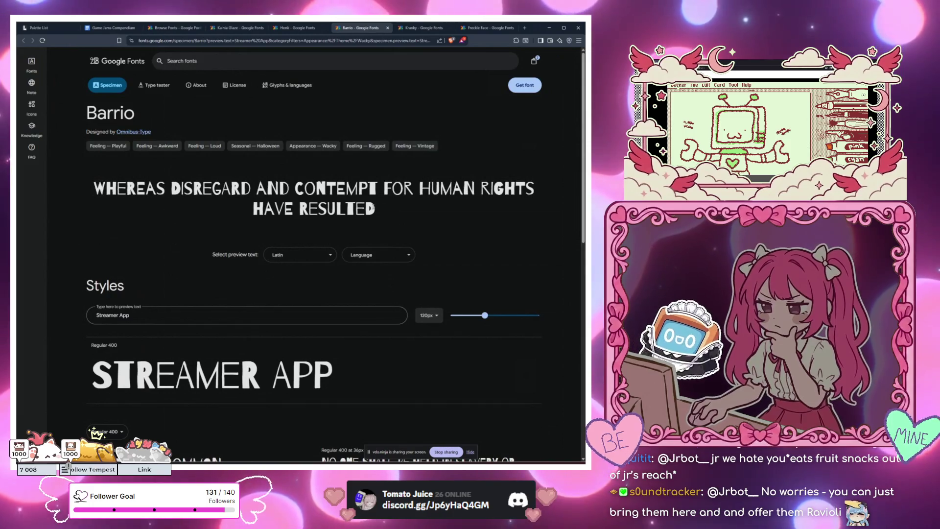
pyautogui.scroll(-3, 362, 198)
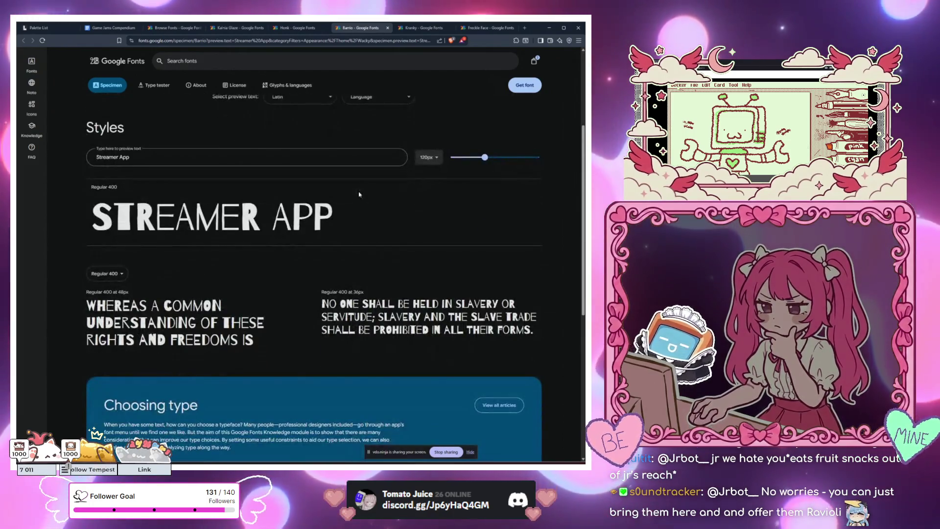
pyautogui.scroll(4, 359, 194)
pyautogui.scroll(-4, 359, 194)
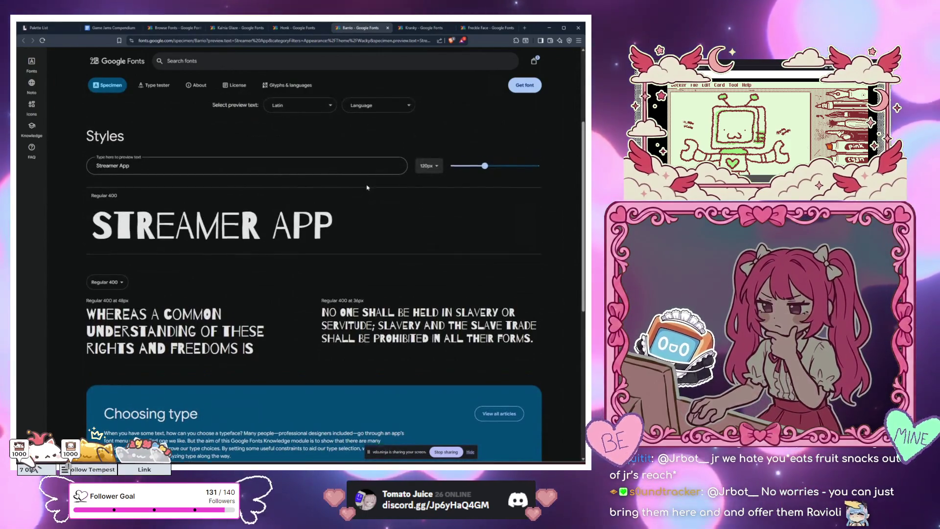
pyautogui.scroll(3, 377, 169)
# Compare the Kranky and Freckle Face specimens, finishing on Kranky's JR.EXE preview.
pyautogui.click(433, 29)
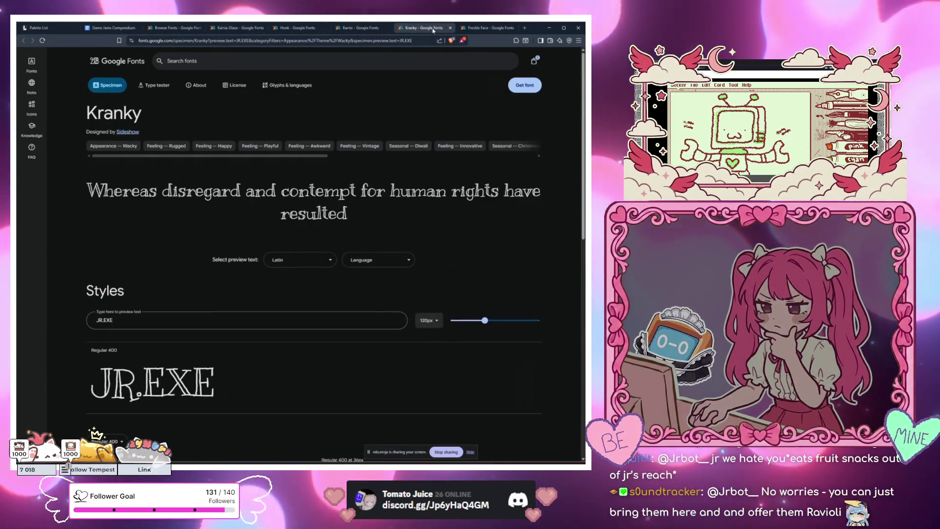
pyautogui.scroll(-2, 185, 332)
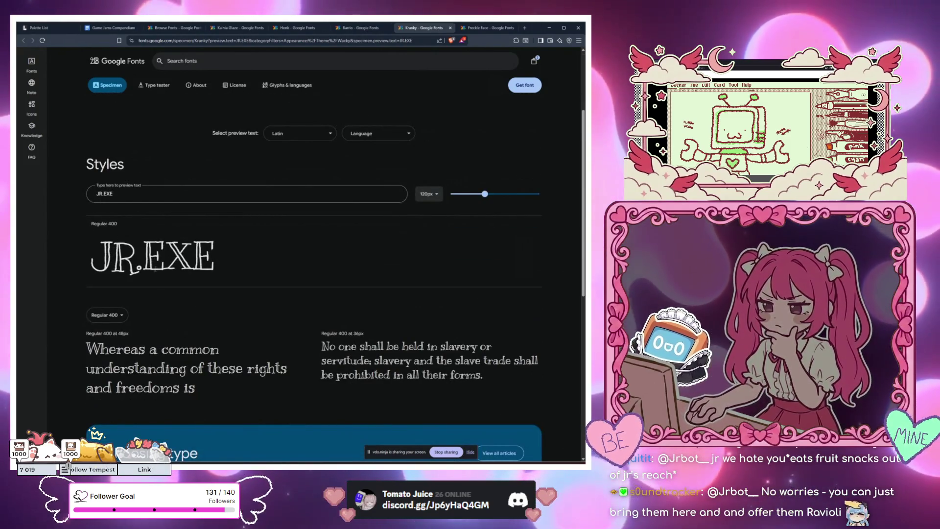
pyautogui.scroll(2, 216, 271)
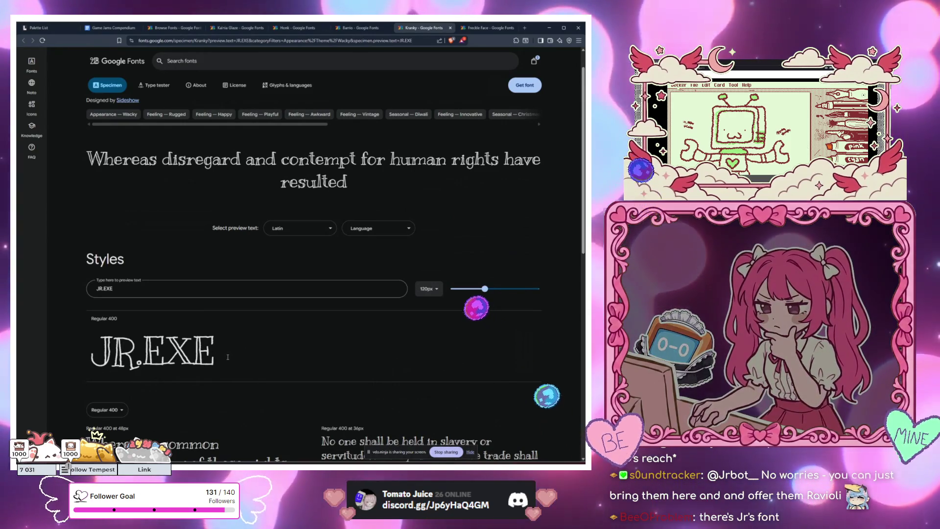
pyautogui.click(489, 30)
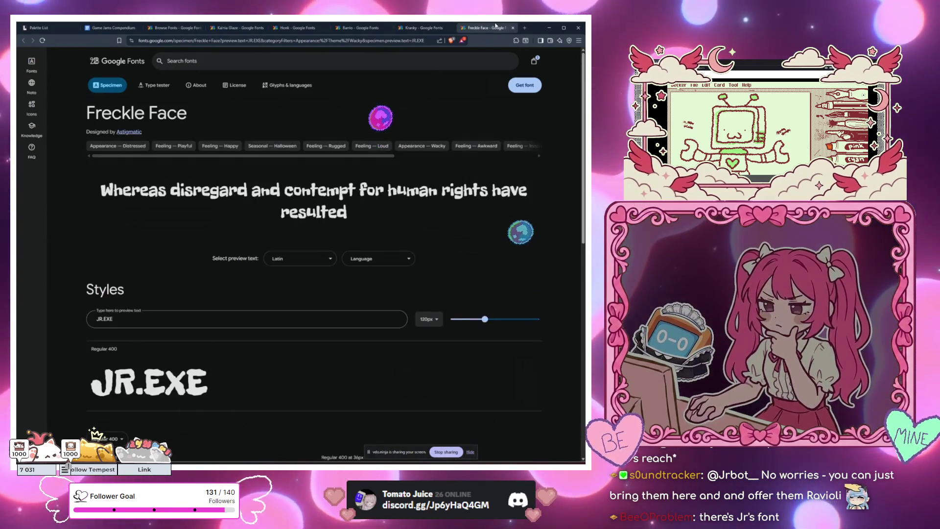
pyautogui.scroll(-2, 323, 248)
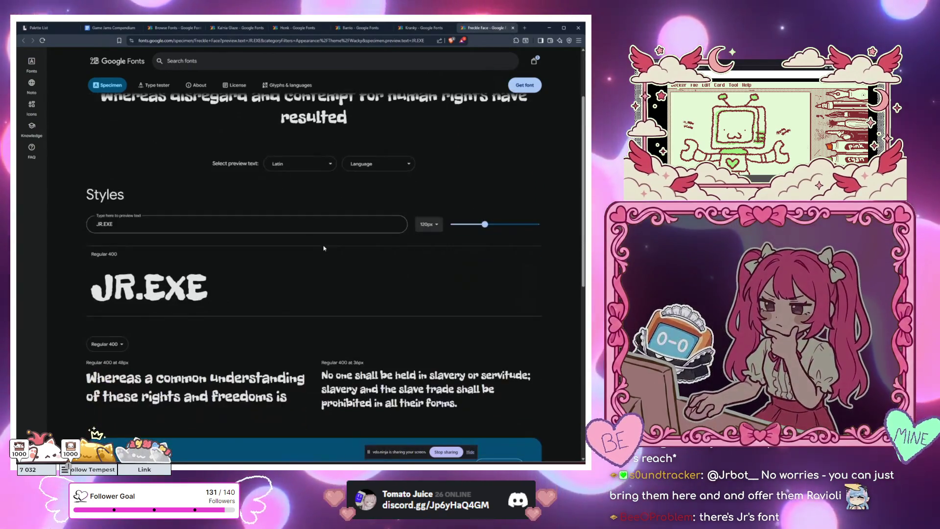
pyautogui.click(415, 30)
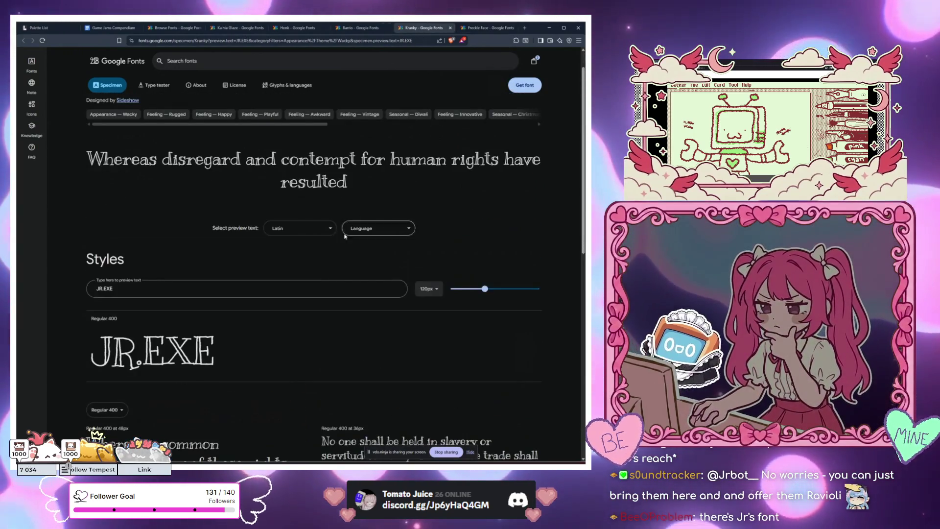
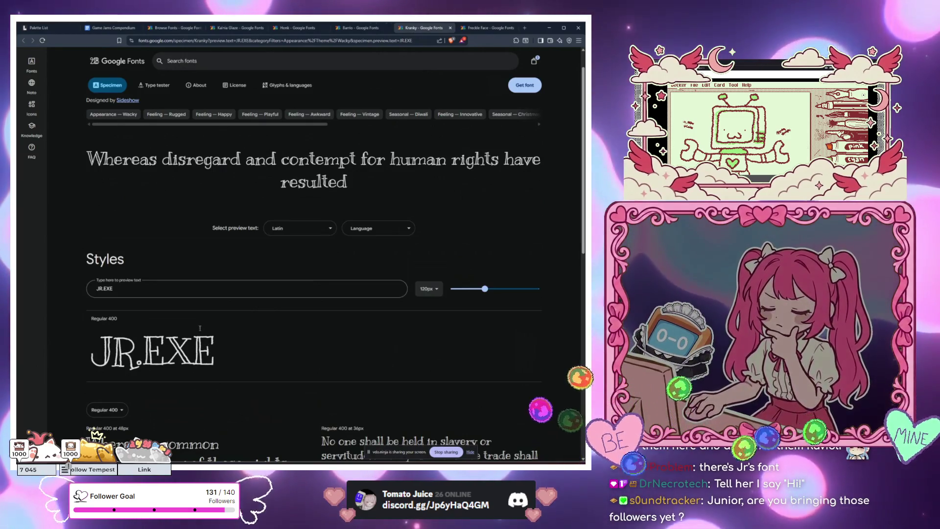
# Add Kranky to the selected Google Fonts families.
pyautogui.moveTo(211, 343)
pyautogui.mouseDown()
pyautogui.moveTo(95, 343)
pyautogui.moveTo(113, 343)
pyautogui.mouseUp()
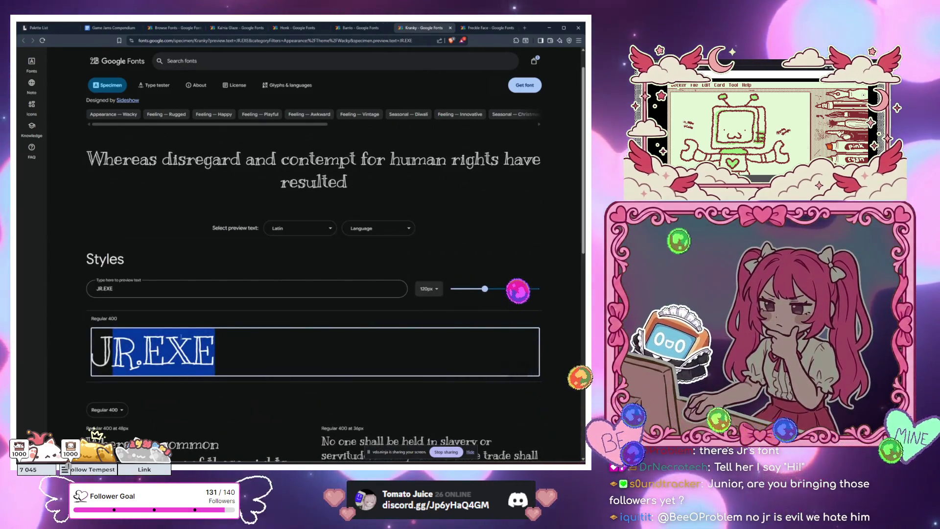
pyautogui.click(289, 359)
pyautogui.click(519, 84)
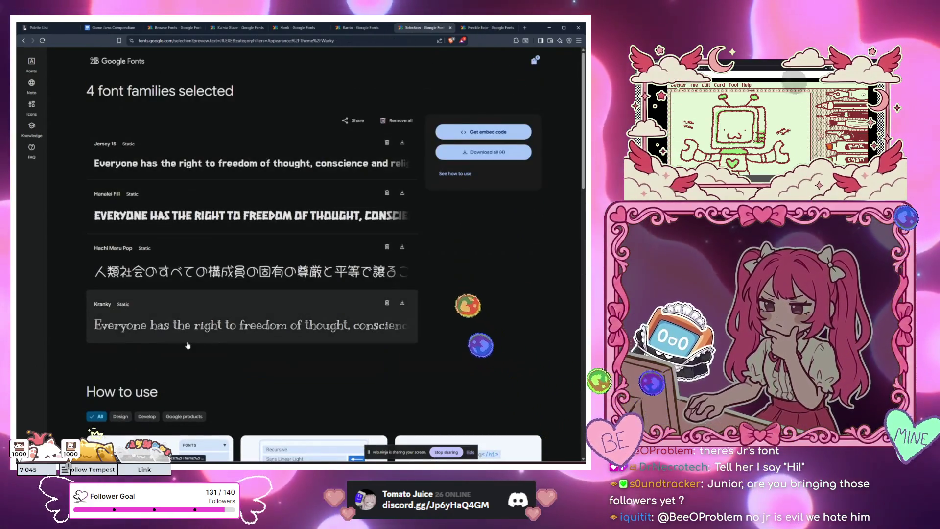
# Download Kranky alone and save Kranky.zip into the GoogleFonts folder.
pyautogui.click(311, 311)
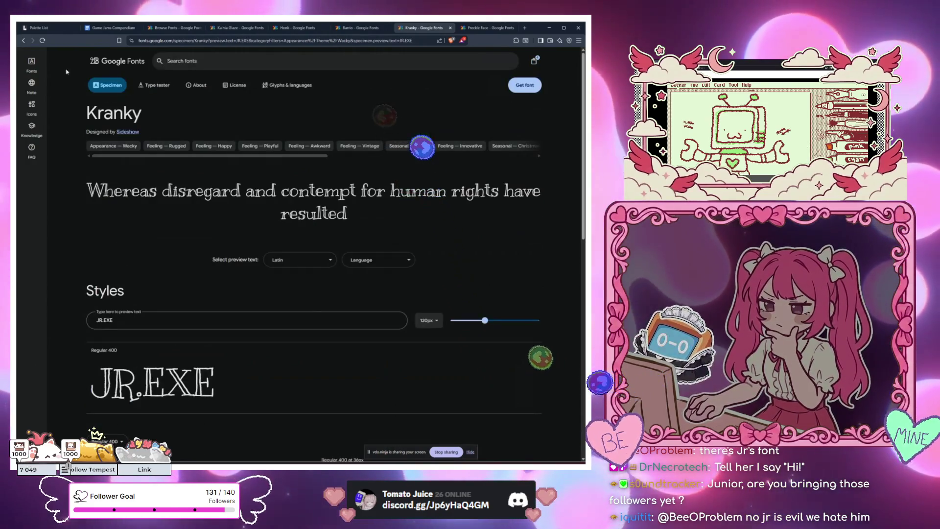
pyautogui.click(523, 85)
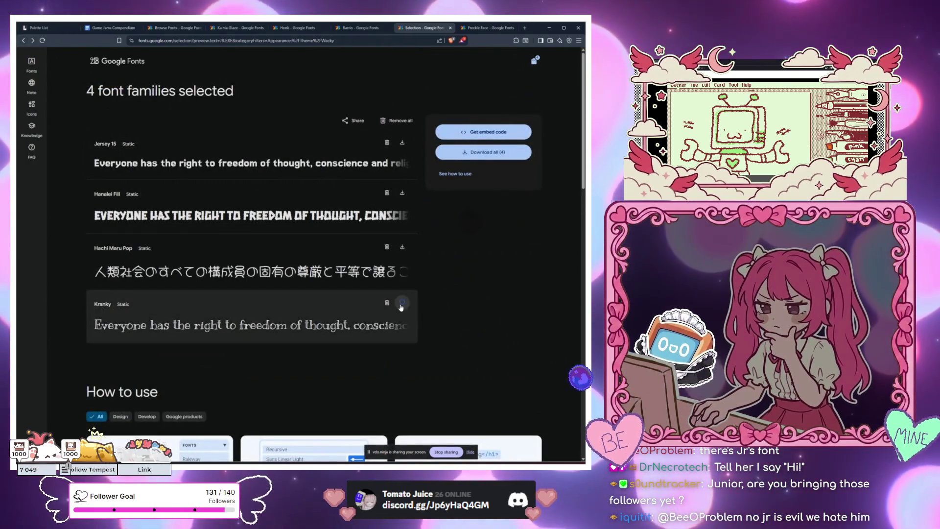
pyautogui.click(402, 302)
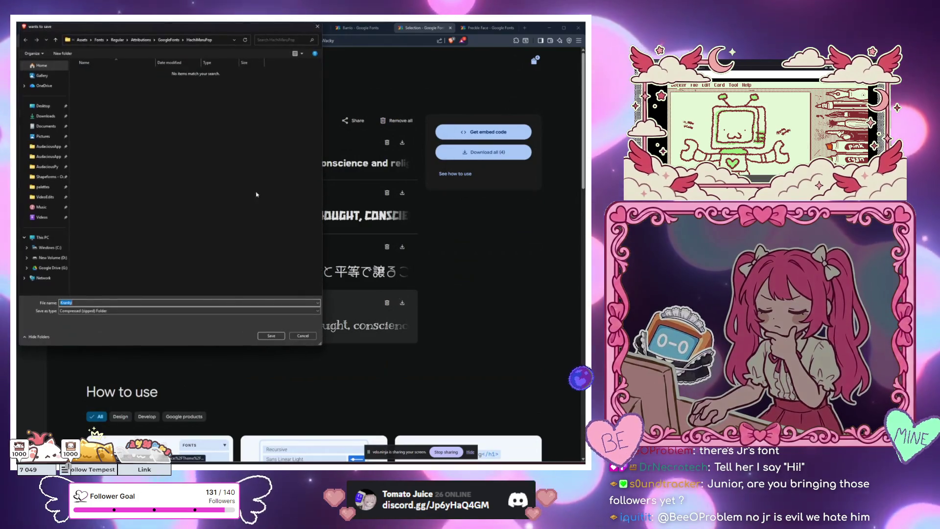
pyautogui.click(172, 42)
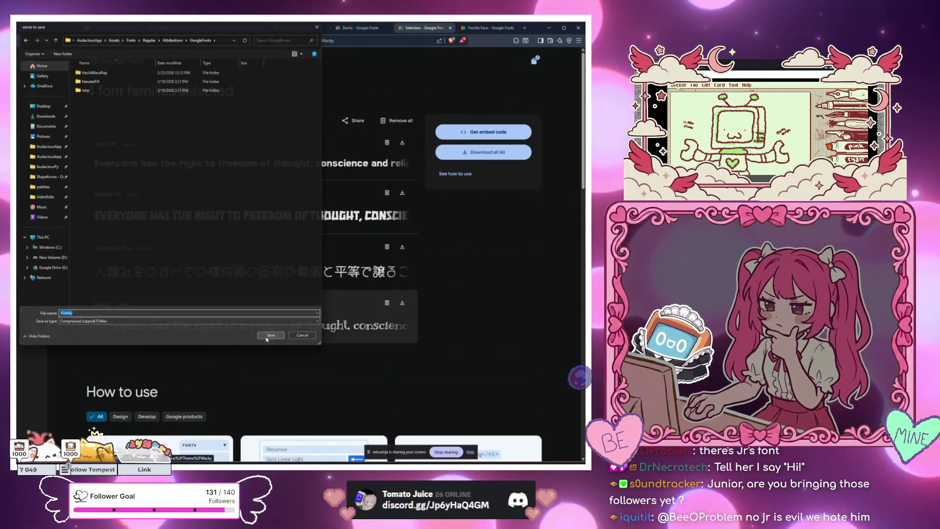
pyautogui.click(269, 335)
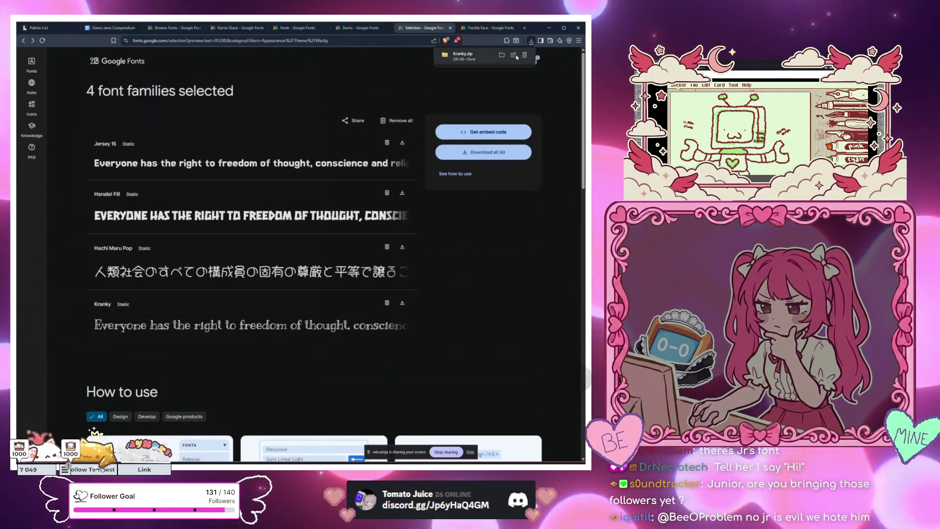
# Extract Kranky.zip into a Kranky folder in GoogleFonts and delete its LICENSE file.
pyautogui.click(482, 58)
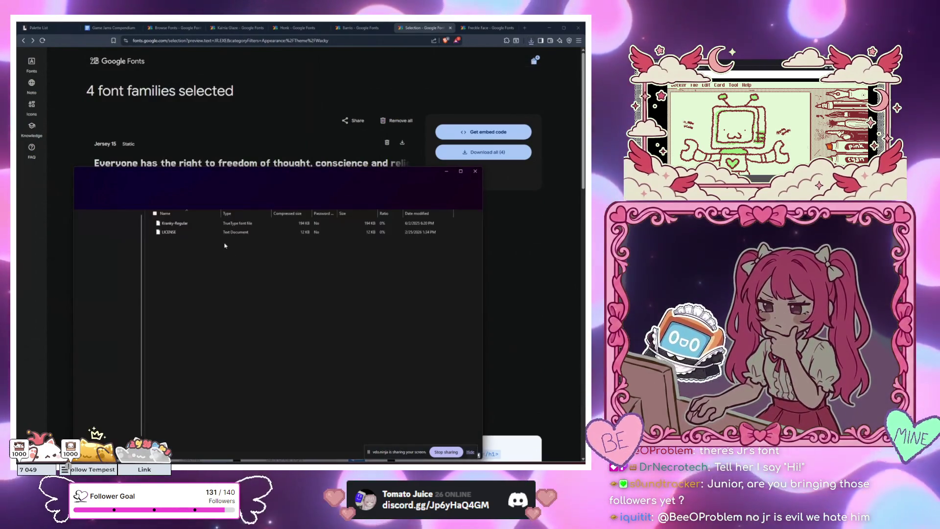
pyautogui.click(289, 187)
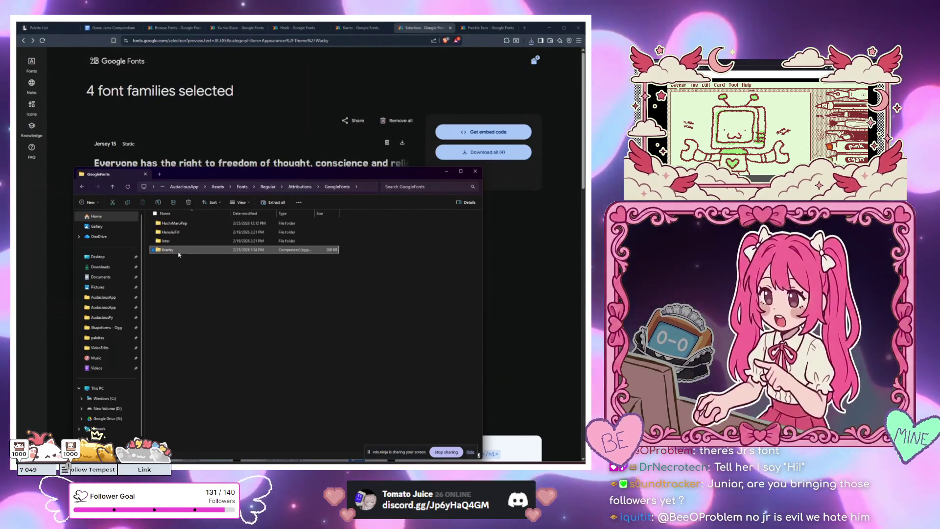
pyautogui.click(272, 204)
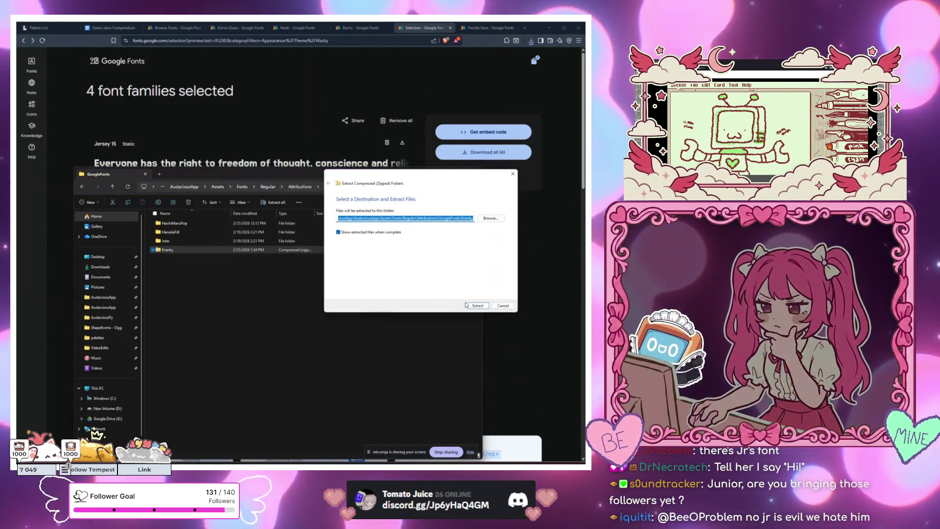
pyautogui.press('Return')
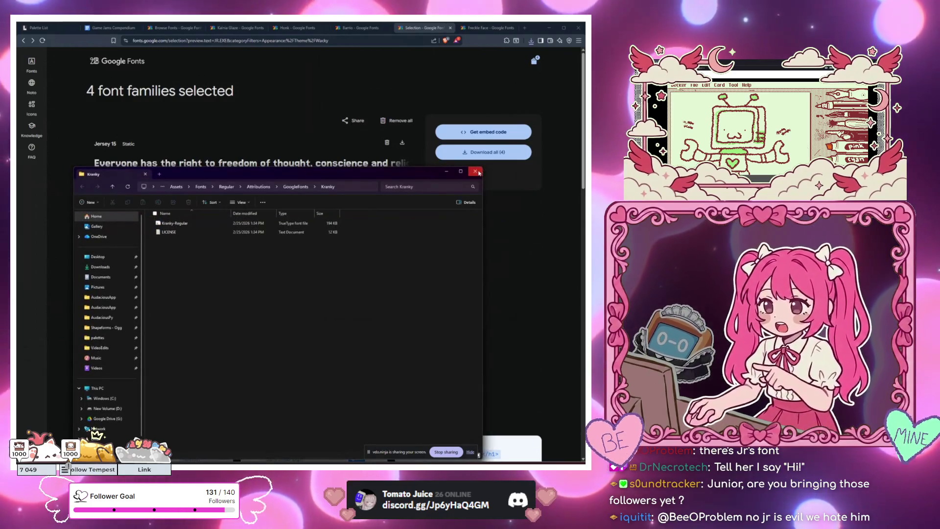
pyautogui.press('Delete')
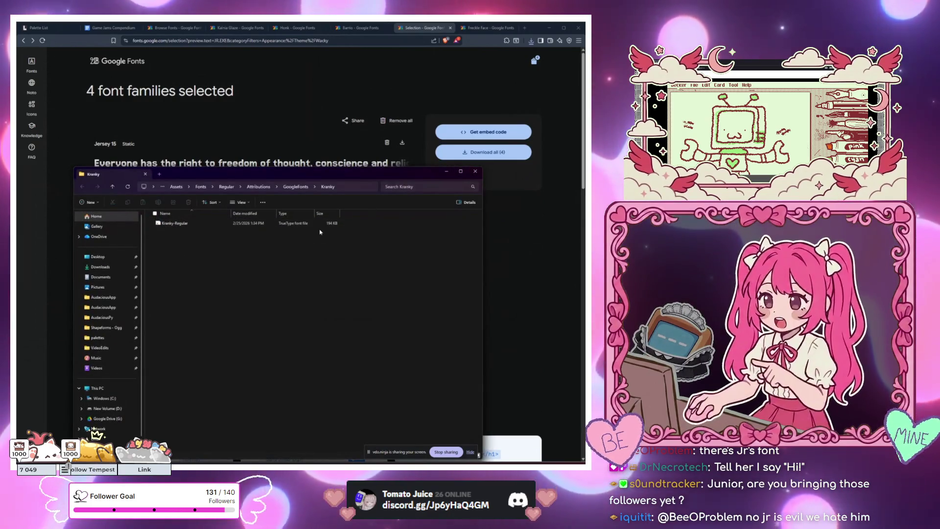
# Delete Kranky.zip, check the Kranky folder's contents, and close File Explorer.
pyautogui.click(295, 186)
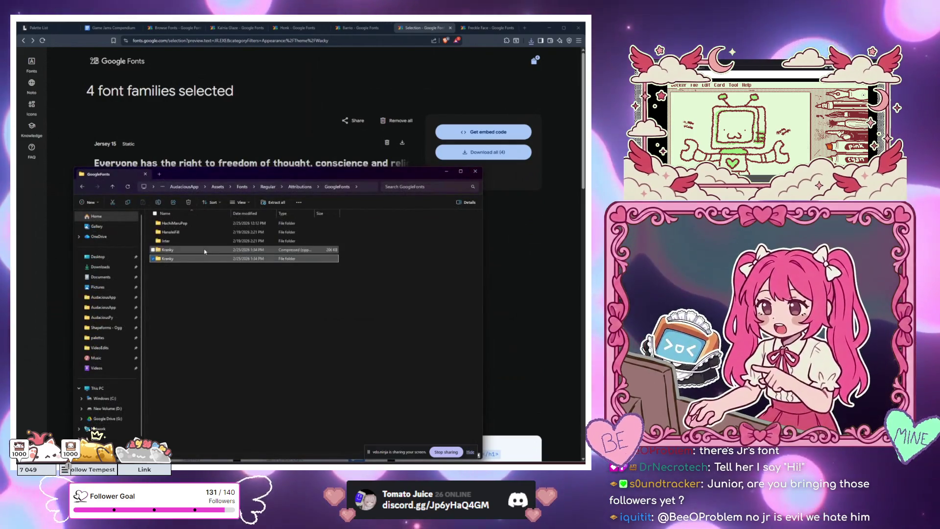
pyautogui.click(205, 251)
pyautogui.press('Delete')
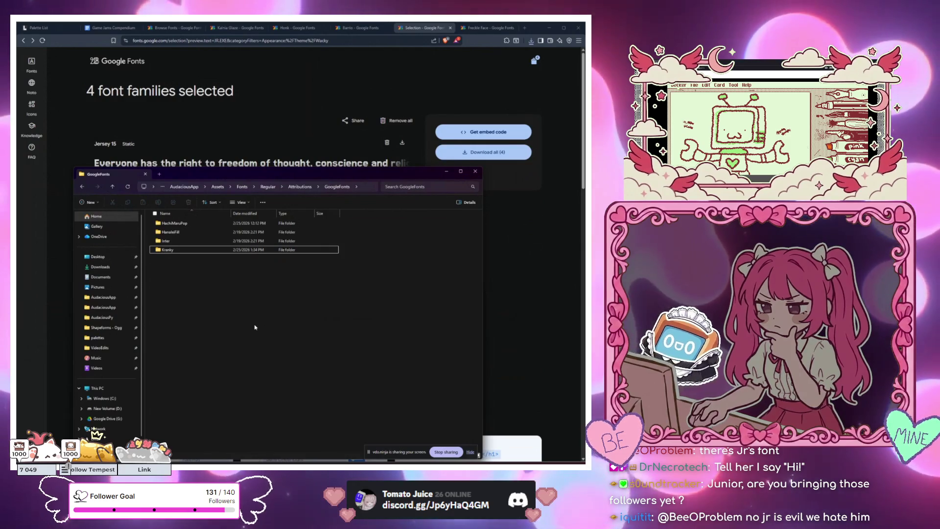
pyautogui.click(215, 251)
pyautogui.doubleClick(215, 251)
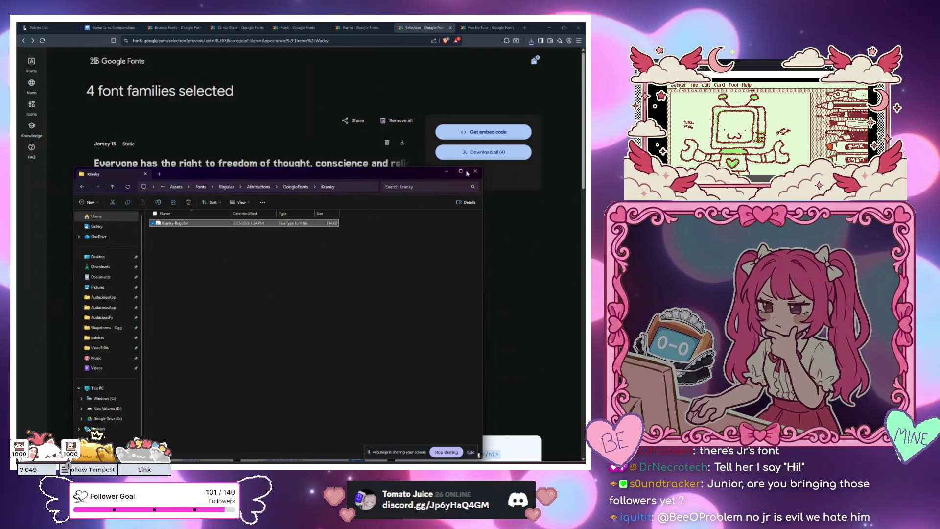
pyautogui.click(473, 171)
pyautogui.hotkey('alt', 'Tab')
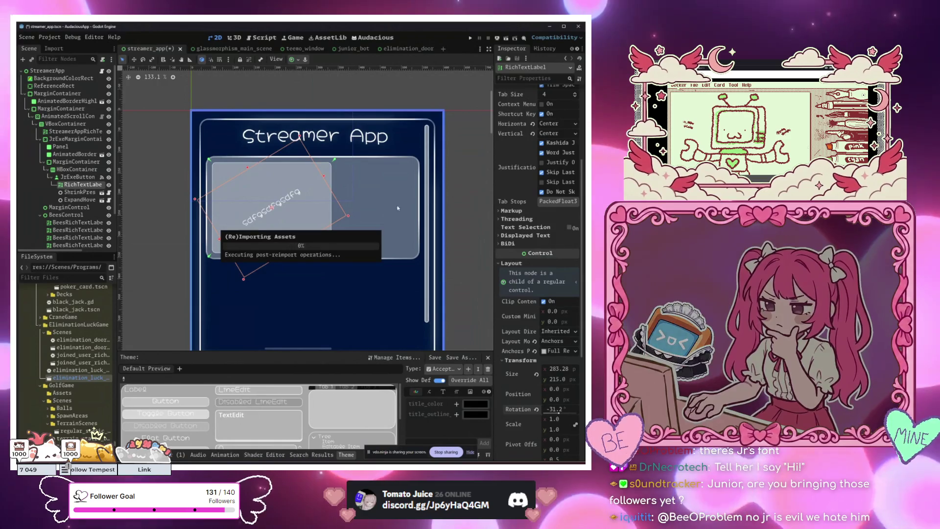
# Select the RichTextLabel and reveal its Theme Overrides font slots.
pyautogui.scroll(3, 389, 208)
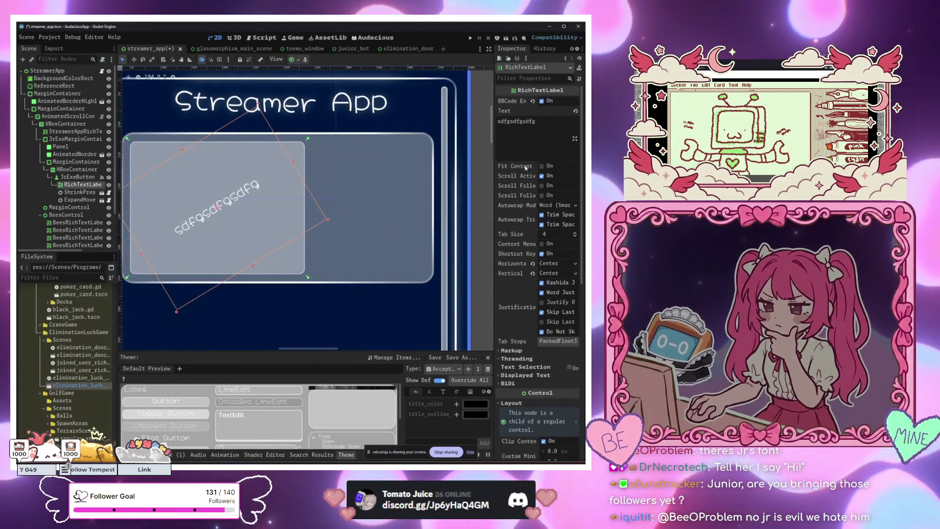
pyautogui.scroll(3, 328, 192)
pyautogui.scroll(-1, 364, 209)
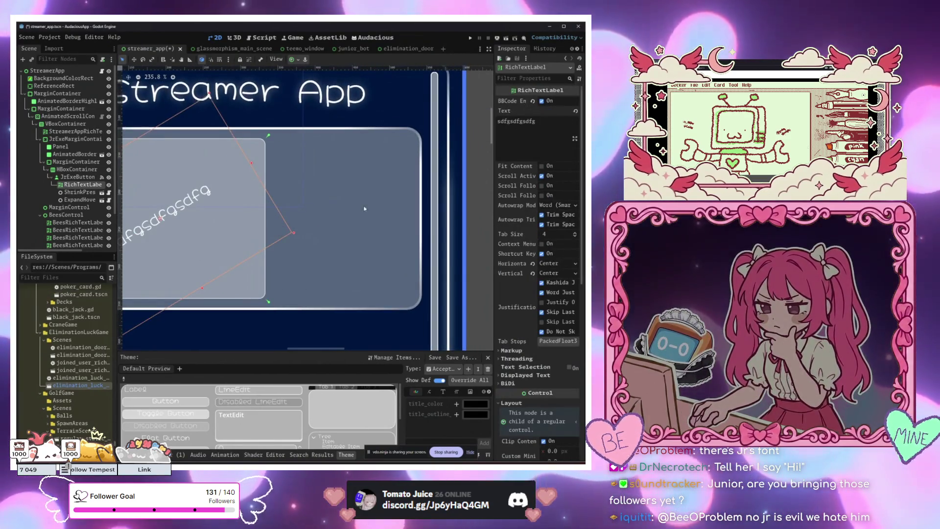
pyautogui.scroll(1, 426, 204)
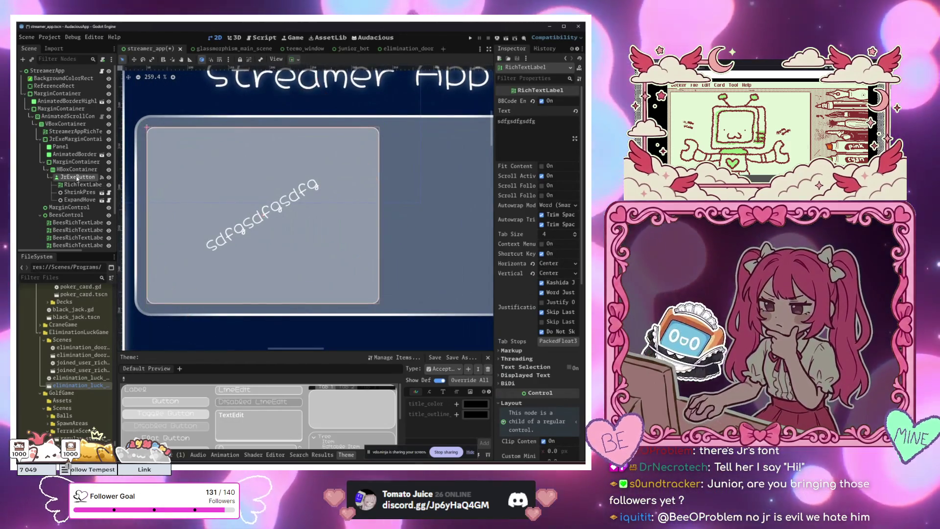
pyautogui.click(77, 185)
pyautogui.scroll(-5, 520, 357)
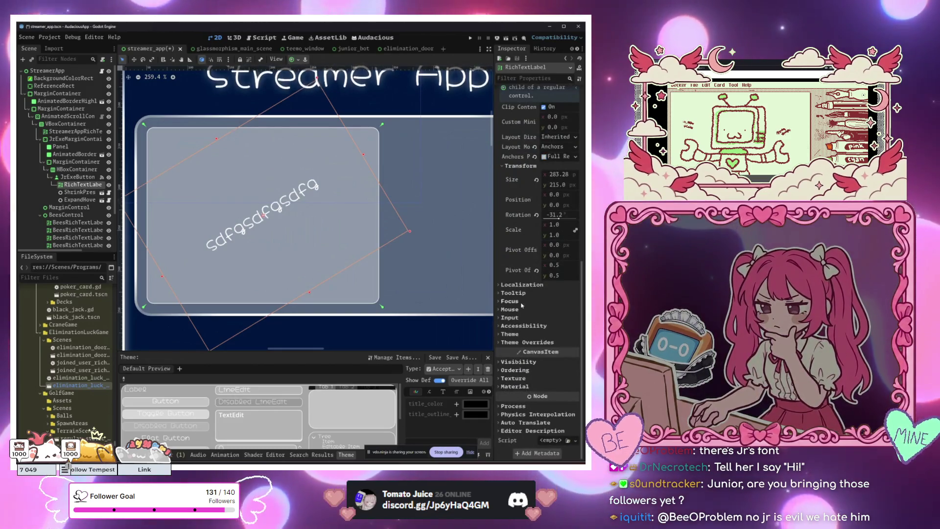
pyautogui.click(522, 342)
pyautogui.click(514, 367)
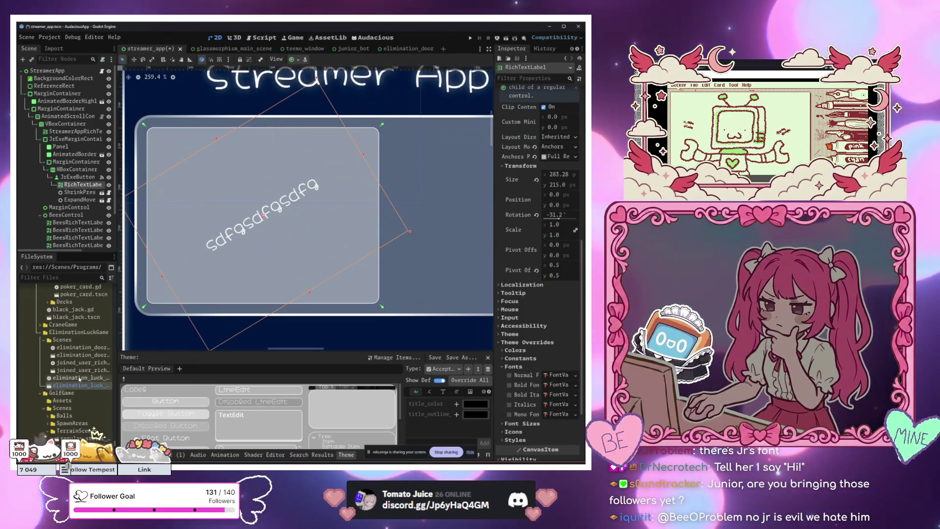
# Collapse the Normal font folder and expand the Kranky folder under Assets/Fonts/Regular.
pyautogui.scroll(3, 80, 378)
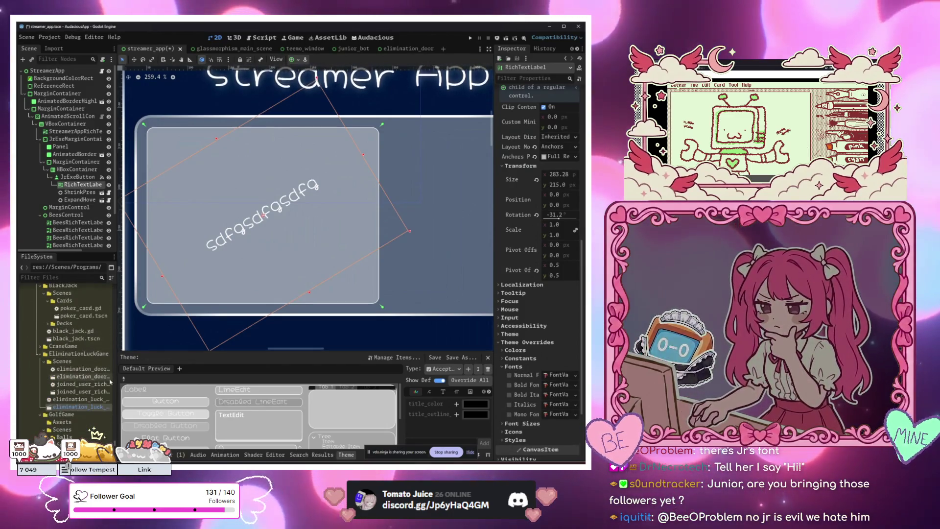
pyautogui.scroll(-5, 79, 431)
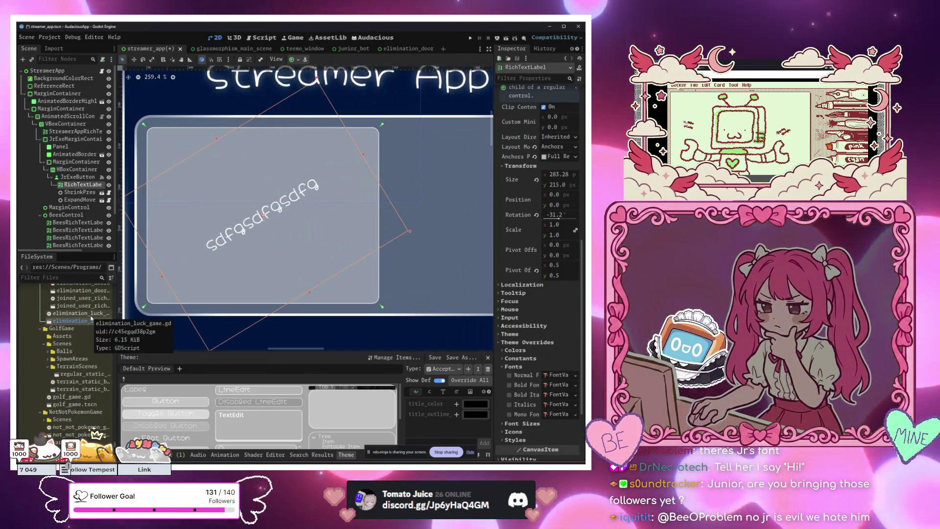
pyautogui.scroll(-10, 77, 327)
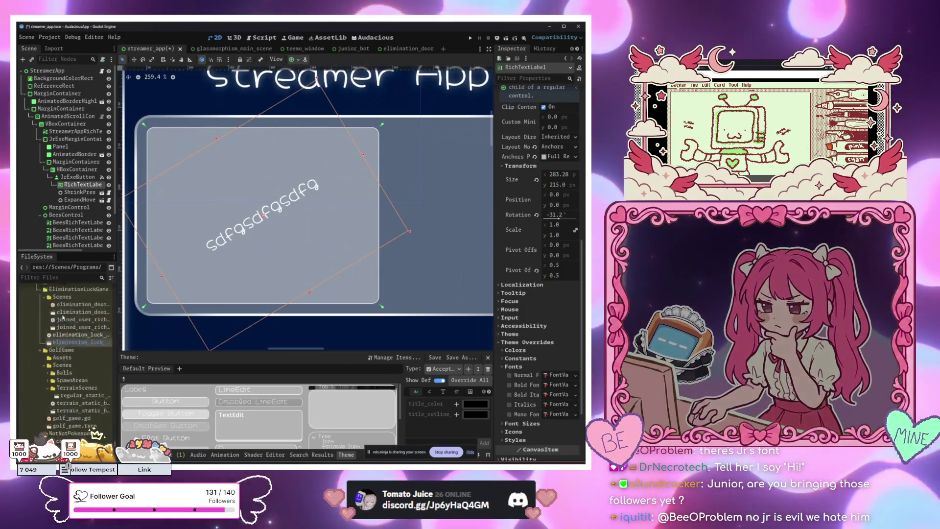
pyautogui.scroll(-10, 86, 322)
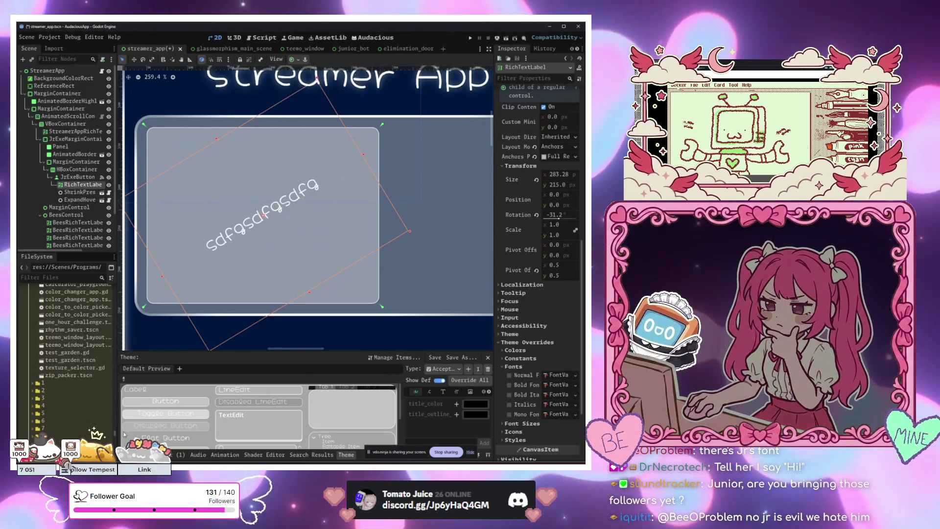
pyautogui.moveTo(114, 387); pyautogui.dragTo(123, 292)
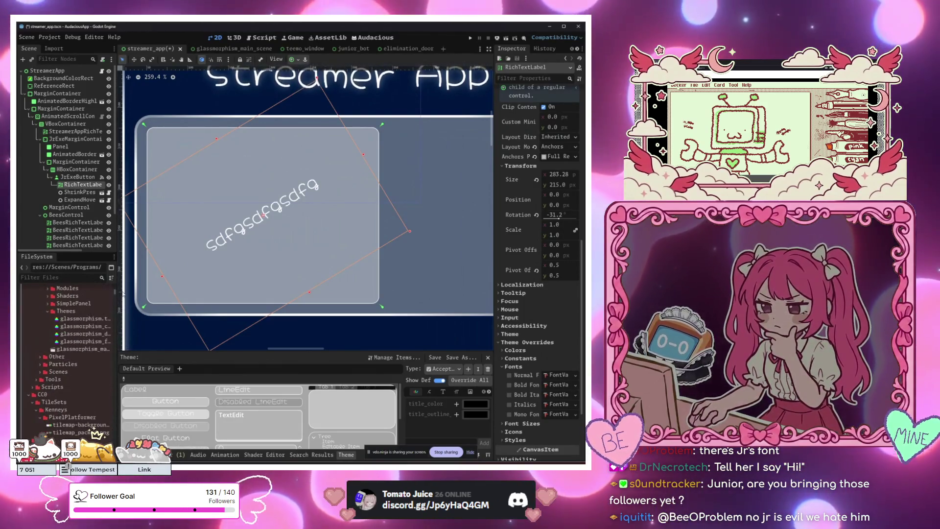
pyautogui.scroll(5, 81, 387)
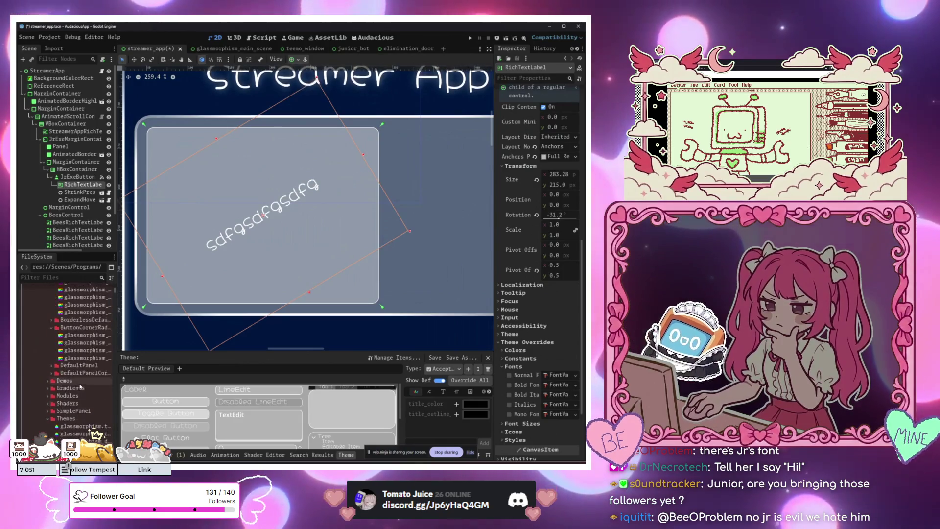
pyautogui.scroll(3, 69, 391)
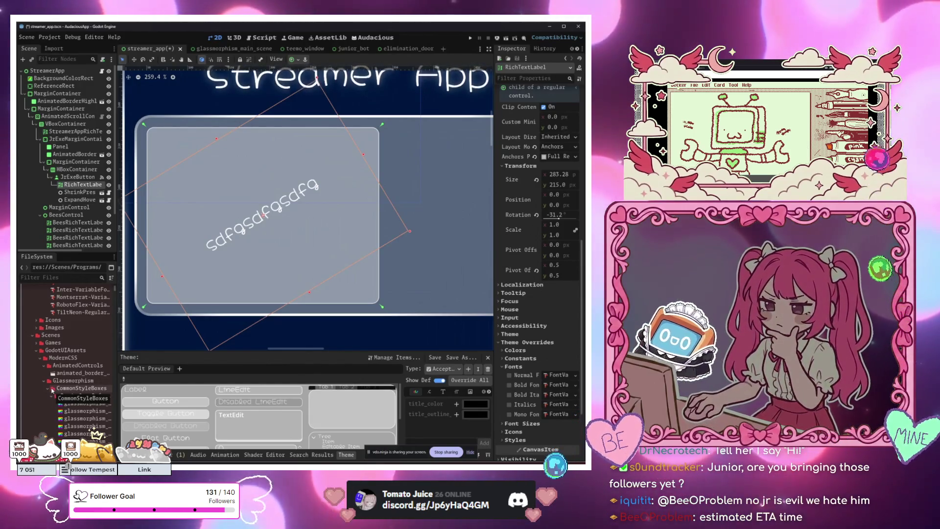
pyautogui.scroll(-1, 79, 389)
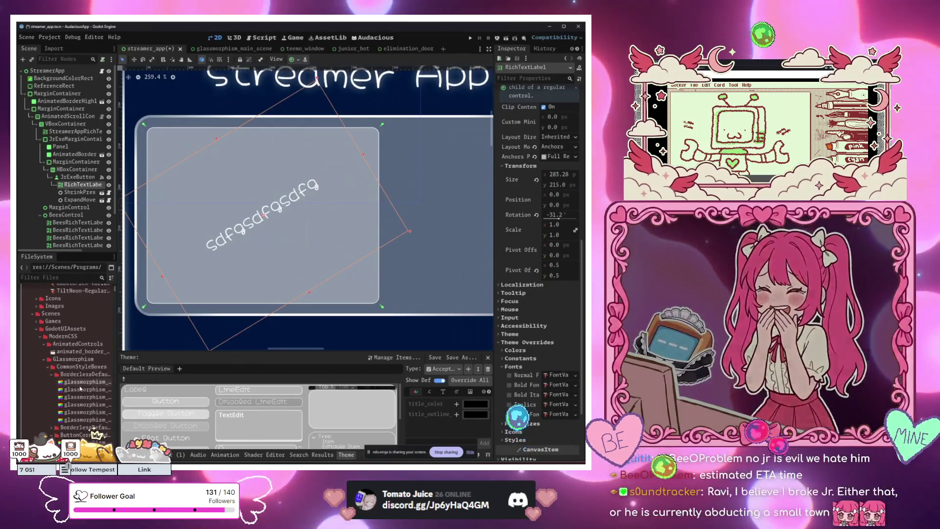
pyautogui.scroll(5, 78, 392)
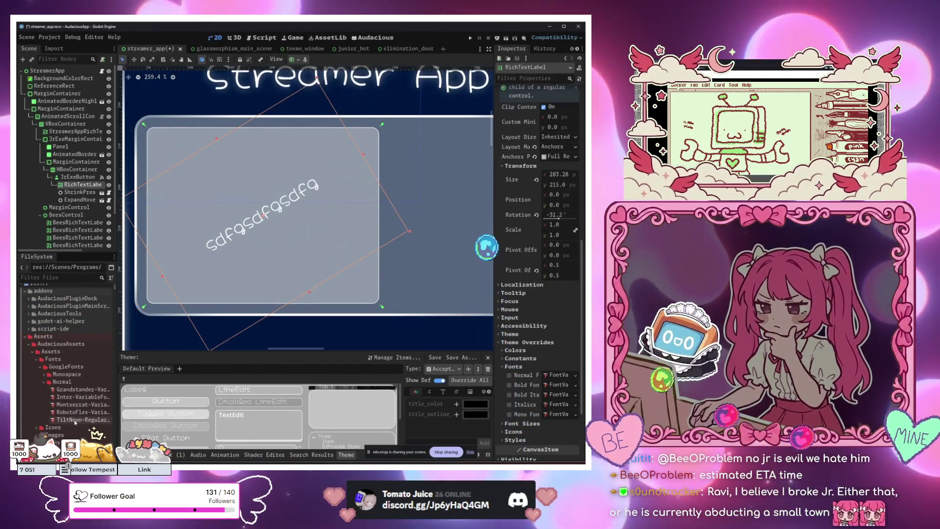
pyautogui.click(47, 381)
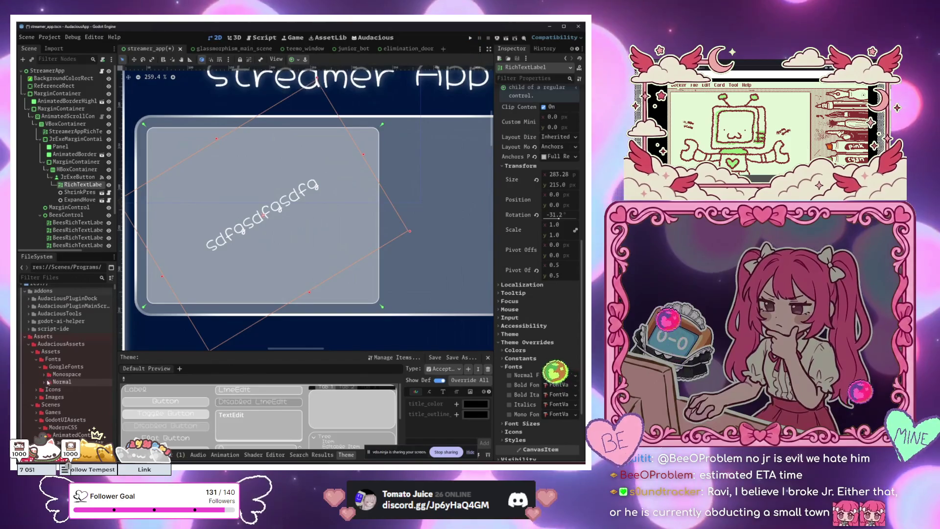
pyautogui.scroll(1, 41, 360)
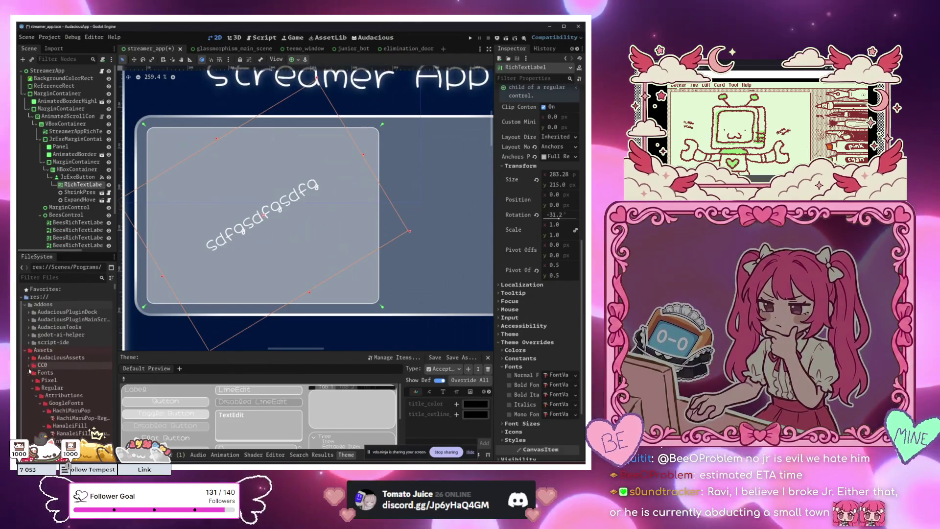
pyautogui.scroll(-4, 50, 389)
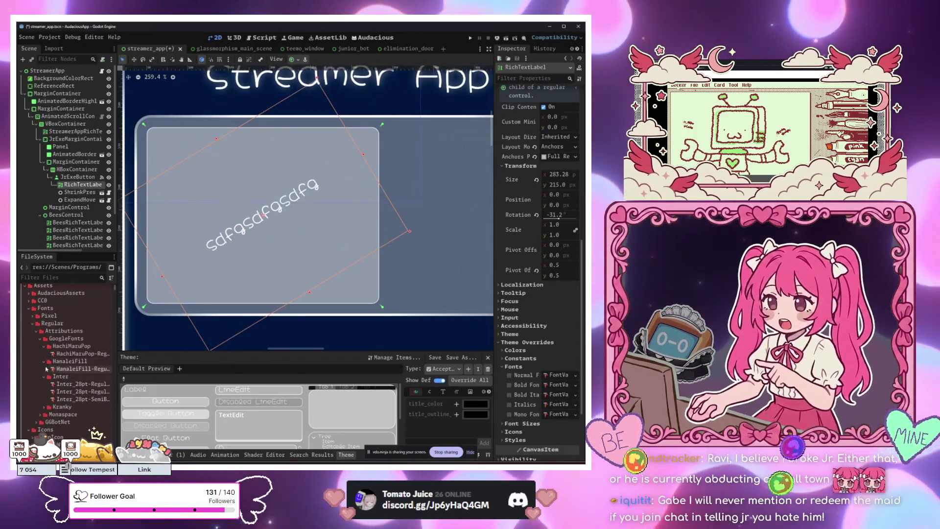
pyautogui.click(43, 407)
# Set Kranky-Regular as the label's Normal font theme override.
pyautogui.moveTo(78, 415); pyautogui.dragTo(545, 376)
pyautogui.scroll(3, 231, 235)
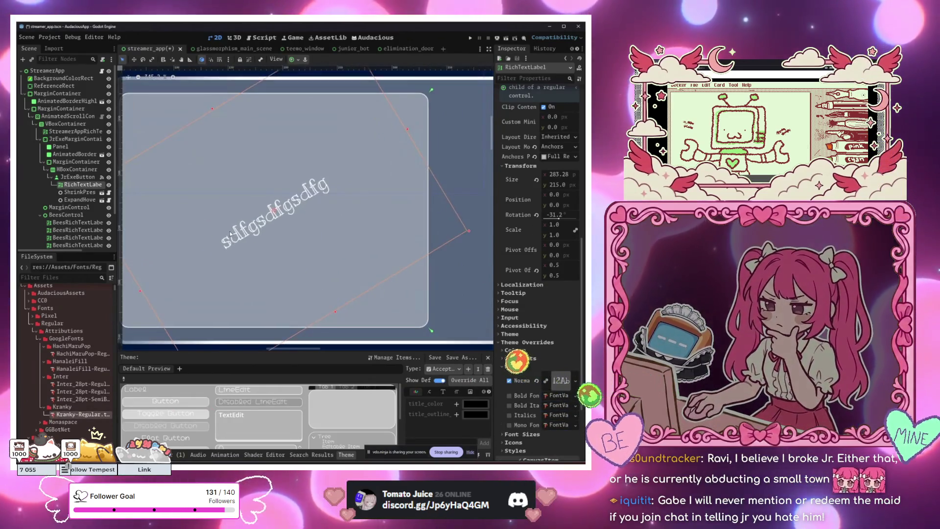
pyautogui.scroll(10, 497, 124)
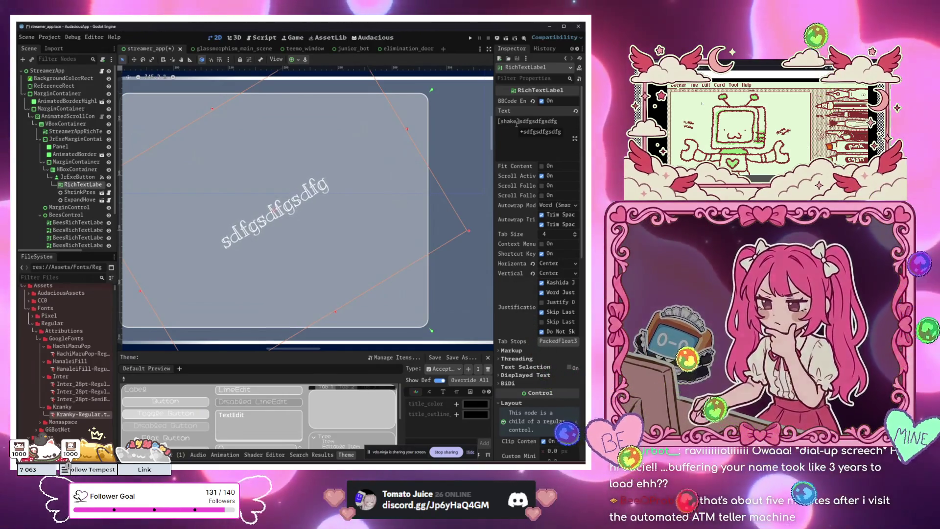
# Replace the placeholder label text with JR.EXE and check the surrounding container nodes.
pyautogui.moveTo(517, 124); pyautogui.dragTo(521, 123)
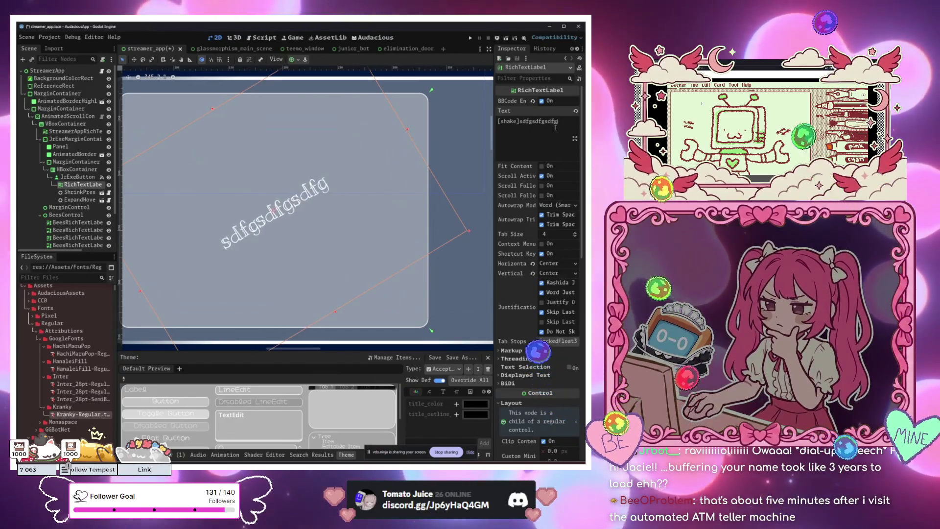
pyautogui.scroll(-5, 346, 243)
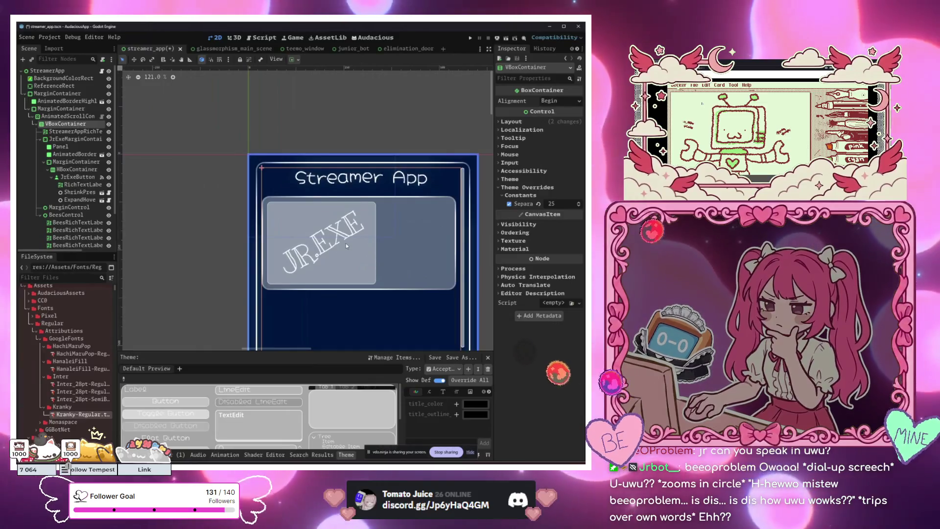
pyautogui.click(394, 309)
pyautogui.scroll(2, 358, 280)
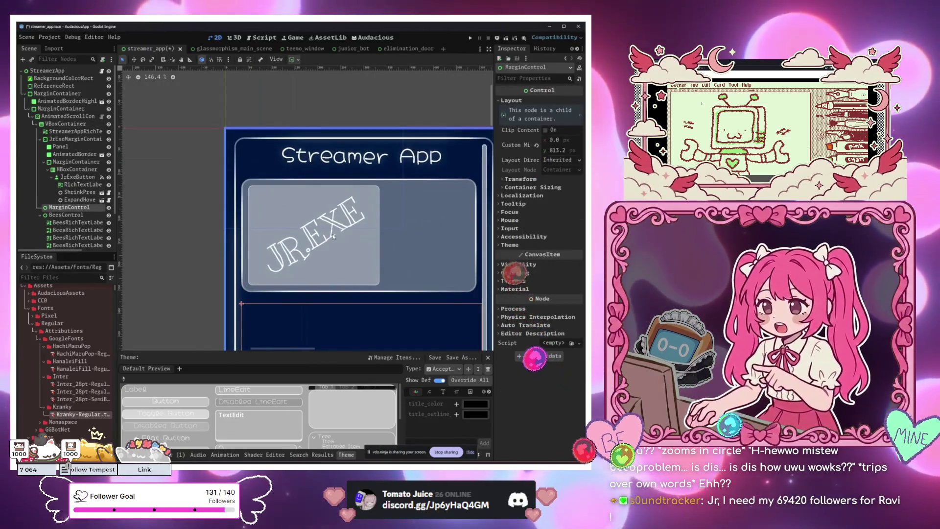
pyautogui.click(382, 271)
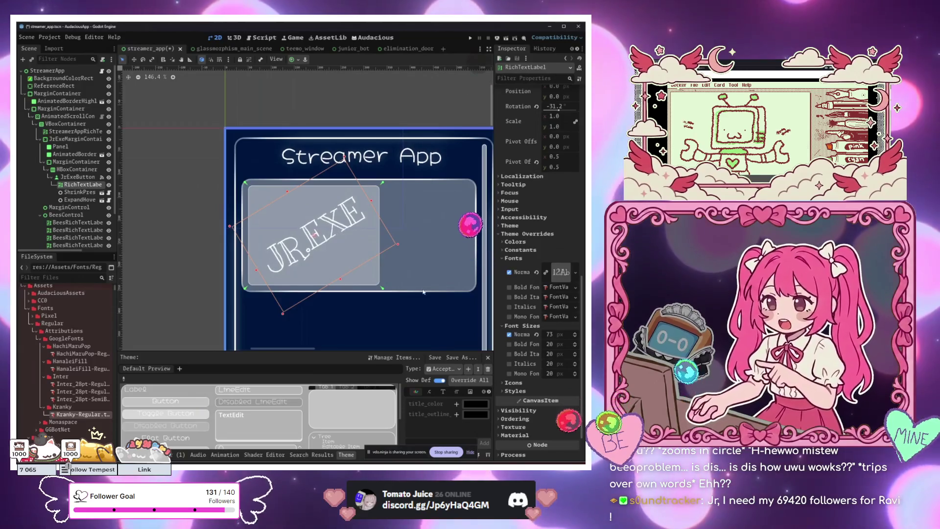
pyautogui.click(429, 303)
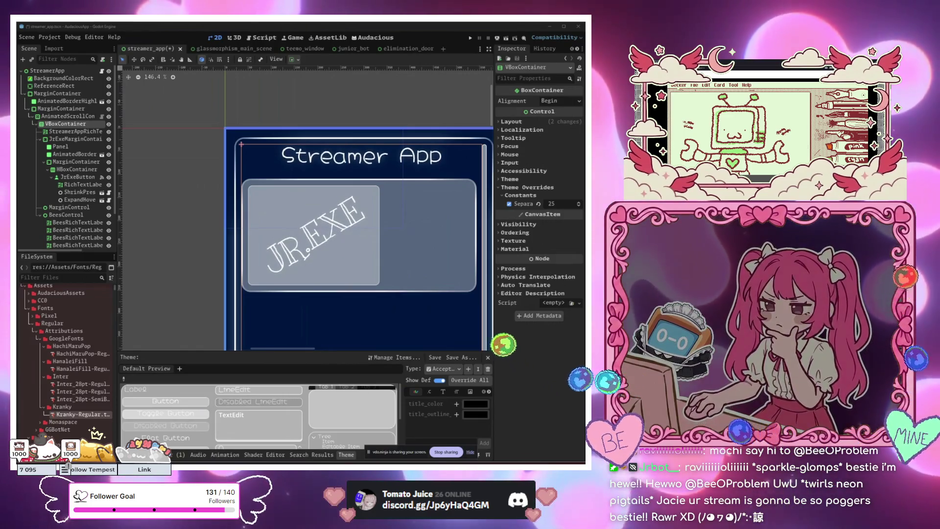
# Launch Aseprite via the 'ase' search and move its window aside.
pyautogui.press('super')
pyautogui.write('ase')
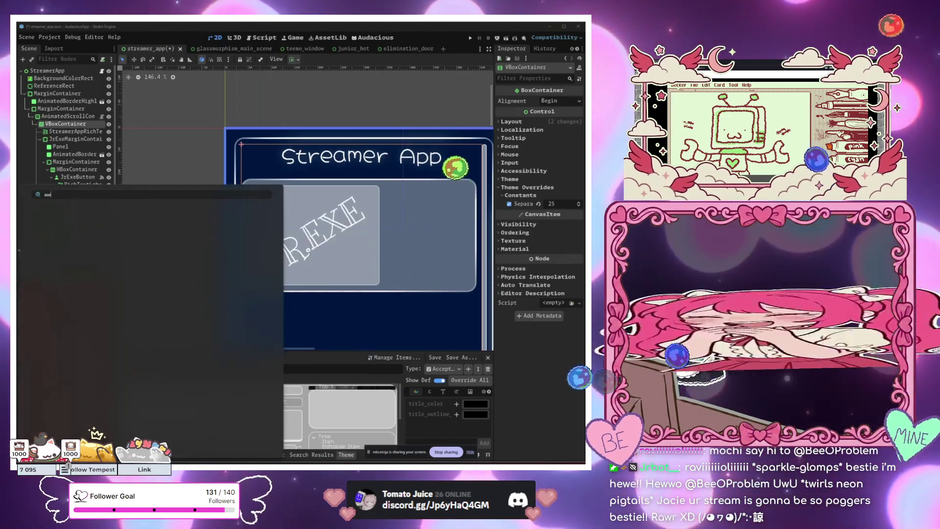
pyautogui.click(95, 247)
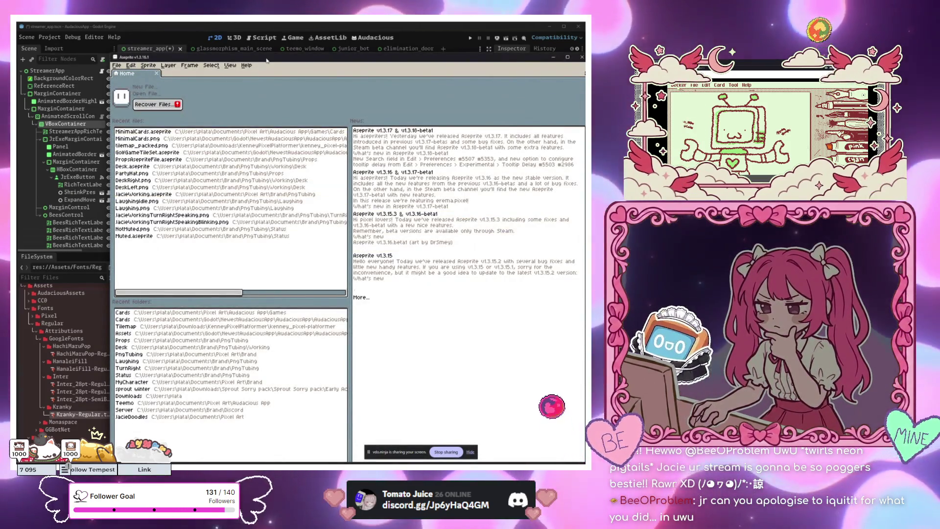
pyautogui.moveTo(267, 60)
pyautogui.mouseDown()
pyautogui.moveTo(298, 233)
pyautogui.moveTo(293, 289)
pyautogui.mouseUp()
# Return to Godot and select JrExeButton, then the HBoxContainer holding the JR.EXE card.
pyautogui.click(334, 255)
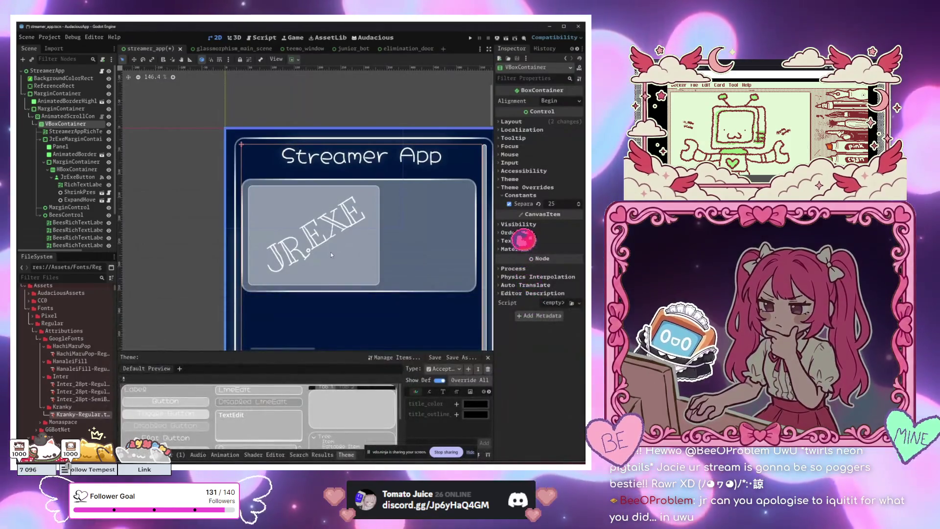
pyautogui.click(353, 270)
pyautogui.scroll(-5, 348, 268)
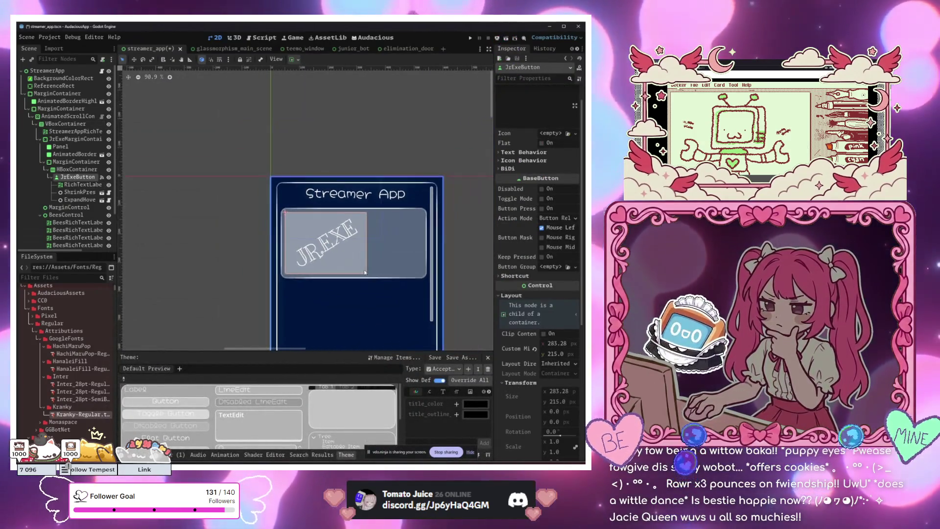
pyautogui.scroll(2, 283, 253)
pyautogui.click(72, 169)
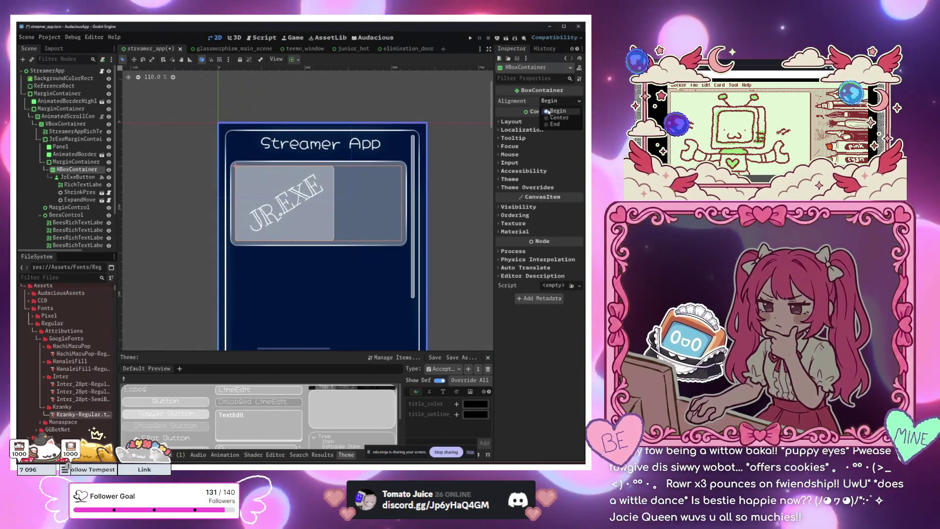
# Set the HBoxContainer's BoxContainer Alignment to Center, then begin a new Aseprite sprite.
pyautogui.click(558, 118)
pyautogui.click(325, 210)
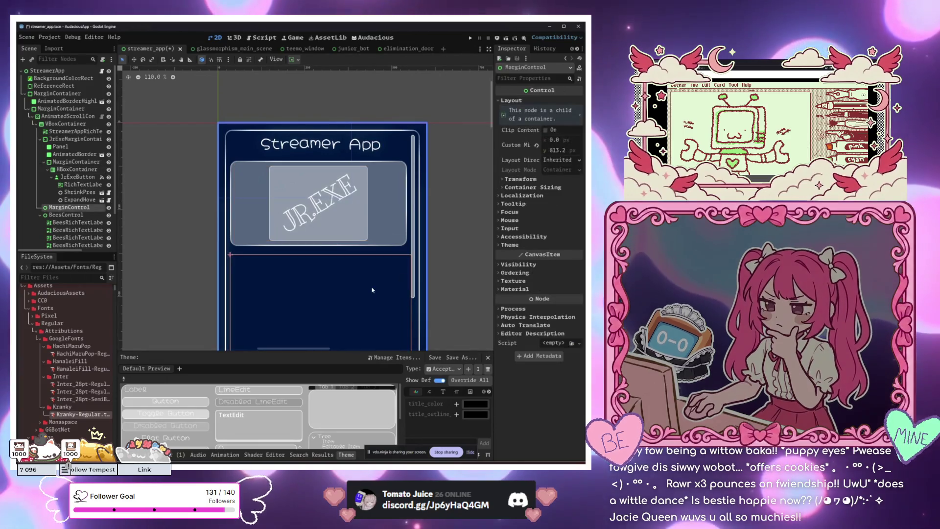
pyautogui.scroll(4, 325, 211)
pyautogui.scroll(2, 325, 210)
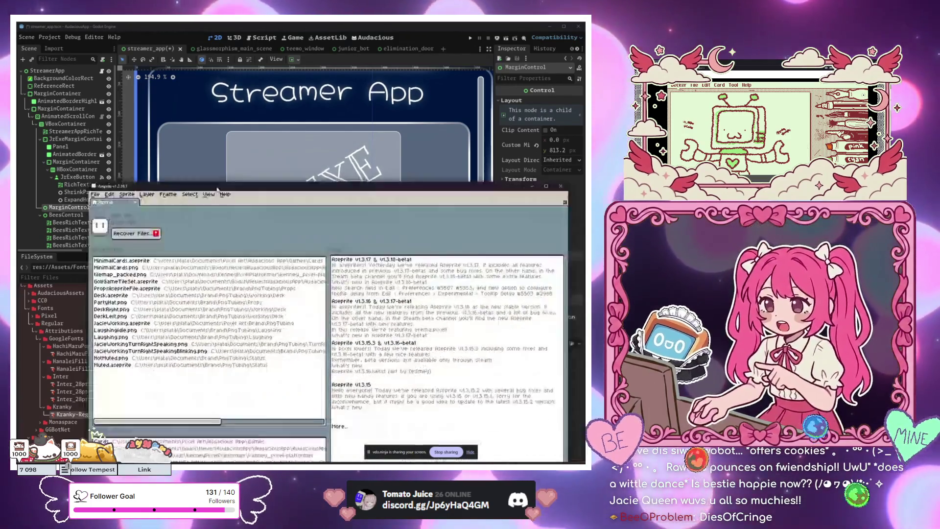
pyautogui.hotkey('ctrl', 'n')
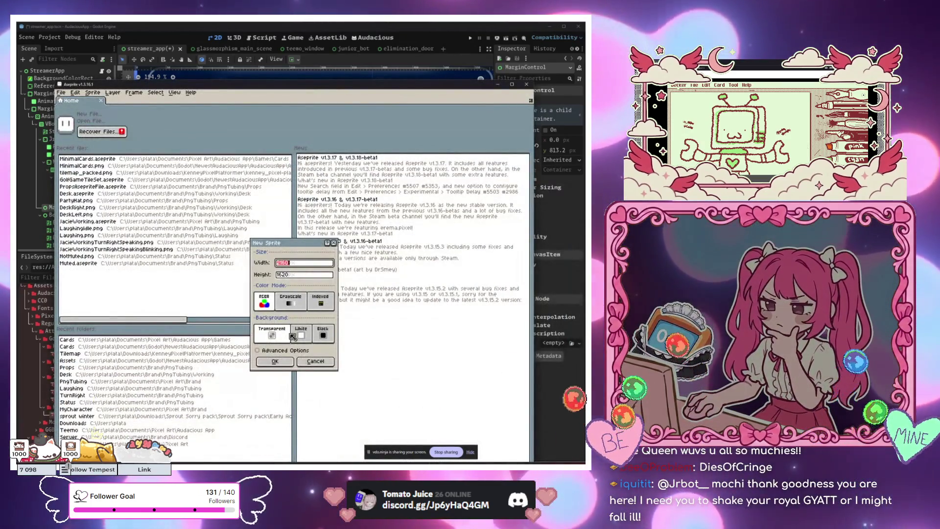
# Create the default-size sprite, paste the three robot sketches, and move the Aseprite window lower.
pyautogui.press('Return')
pyautogui.hotkey('ctrl', 'v')
pyautogui.scroll(-3, 323, 294)
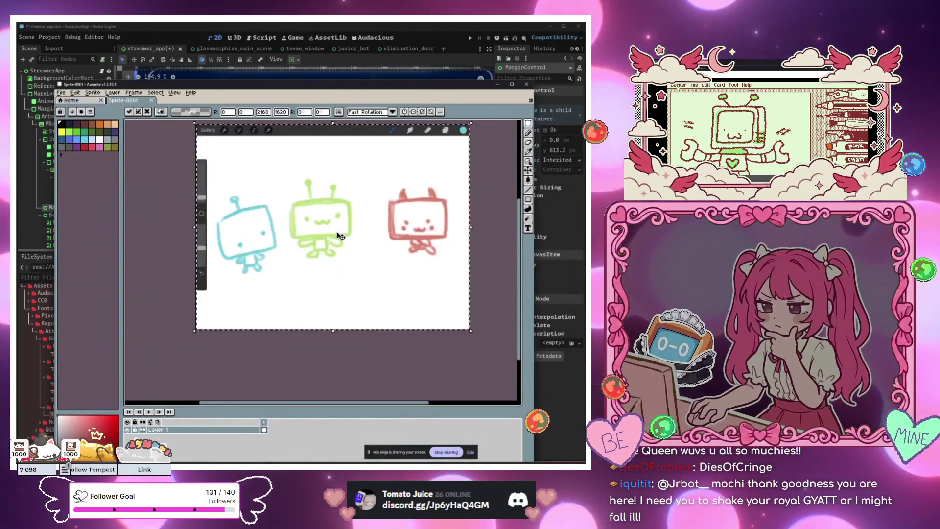
pyautogui.scroll(3, 341, 237)
pyautogui.moveTo(385, 88); pyautogui.dragTo(363, 322)
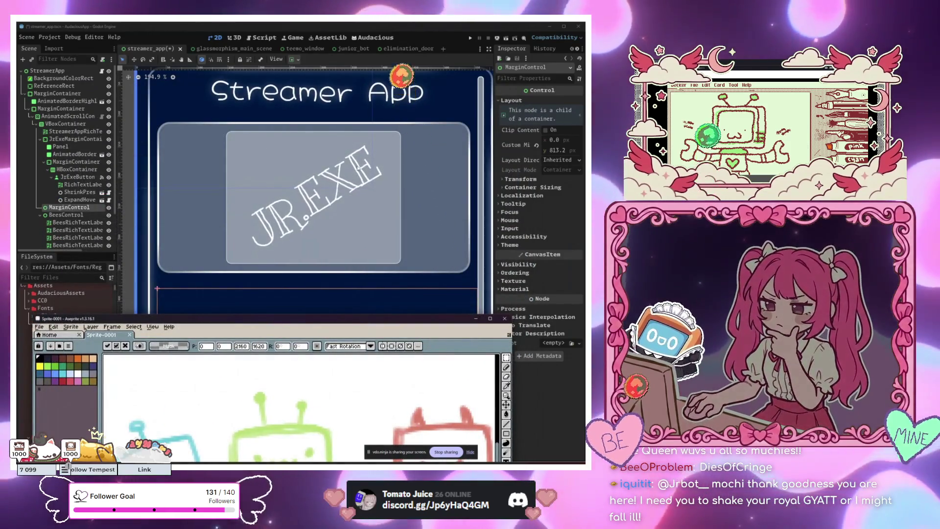
pyautogui.click(196, 205)
# Select the JR.EXE label, MarginControl and HBoxContainer nodes in turn to inspect them.
pyautogui.scroll(-5, 376, 93)
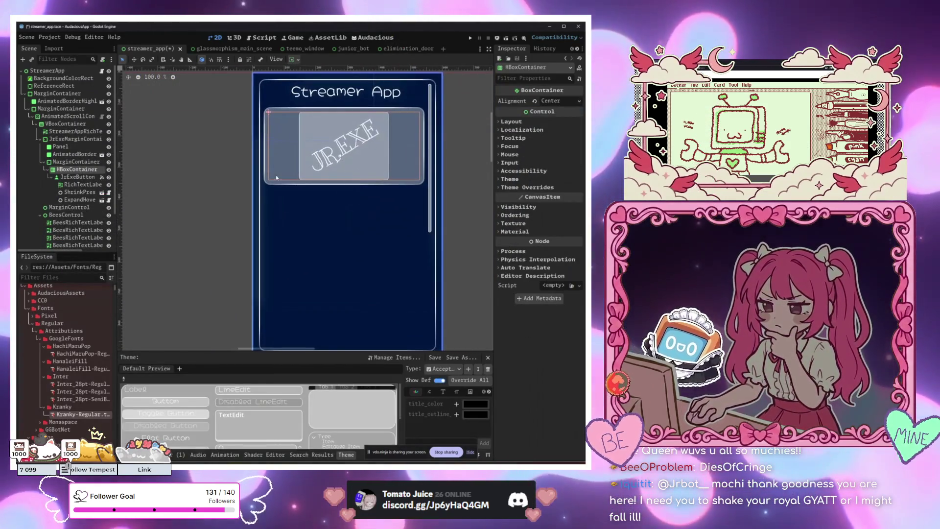
pyautogui.scroll(5, 426, 237)
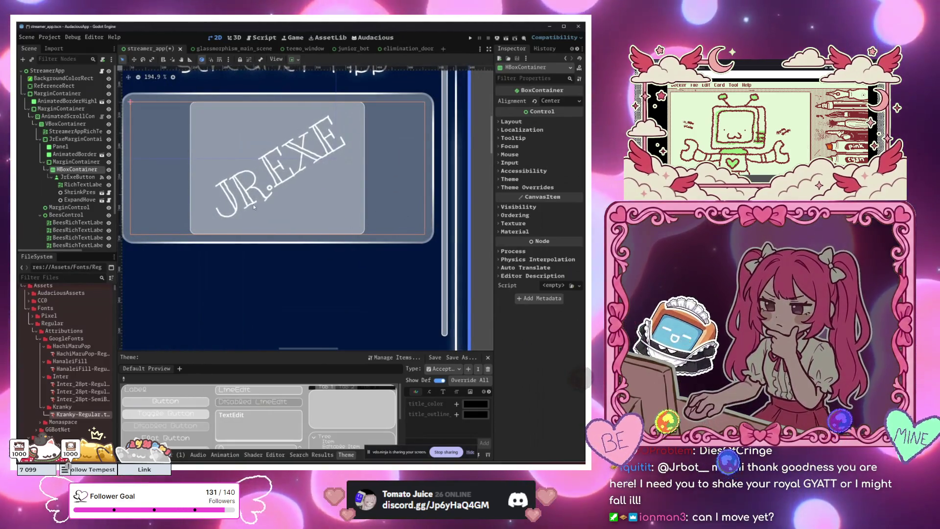
pyautogui.scroll(2, 342, 186)
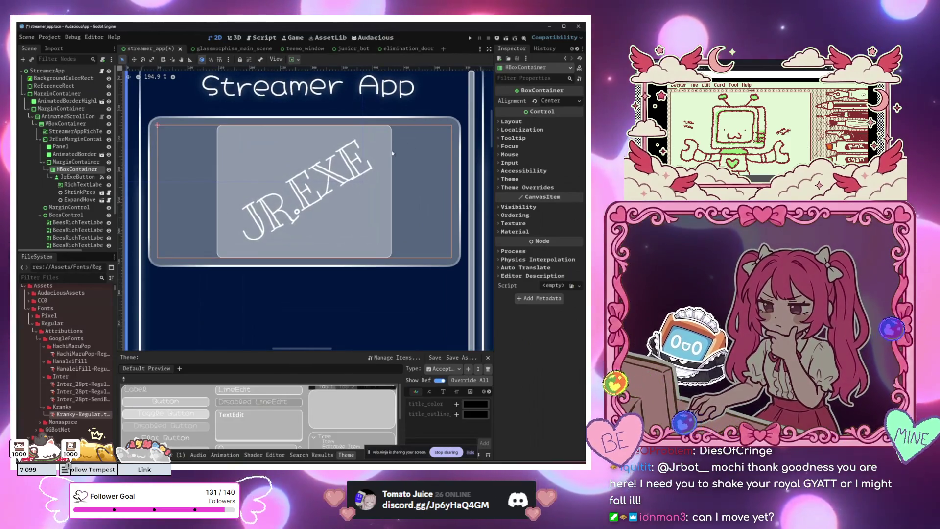
pyautogui.scroll(-2, 306, 215)
pyautogui.click(298, 185)
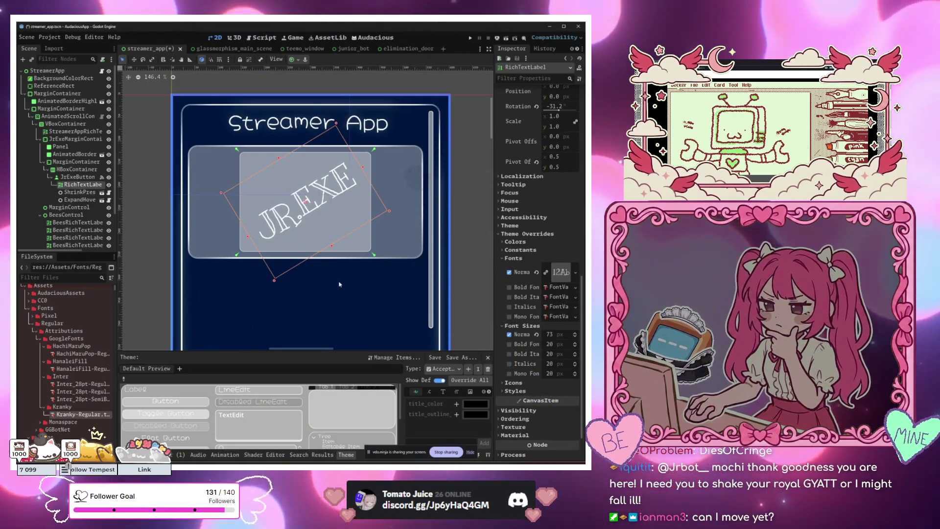
pyautogui.scroll(-4, 339, 284)
pyautogui.click(344, 223)
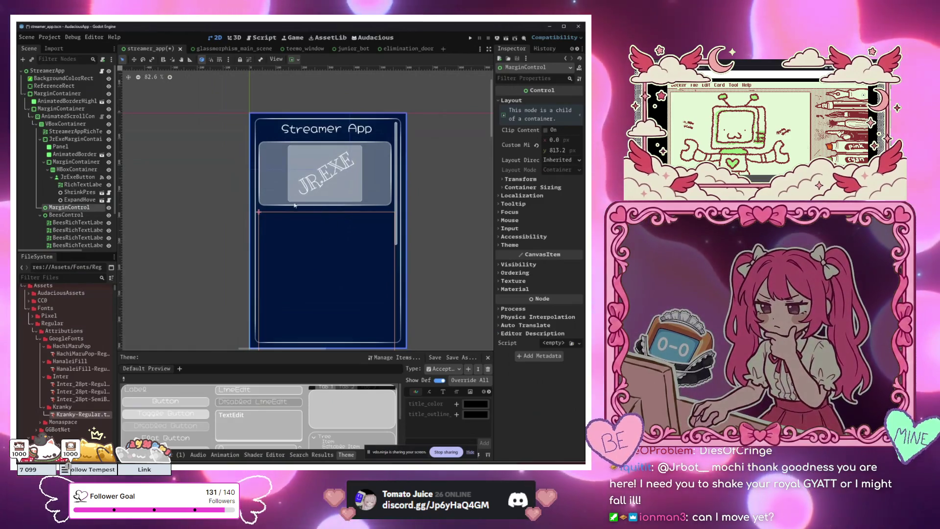
pyautogui.click(320, 196)
pyautogui.click(308, 228)
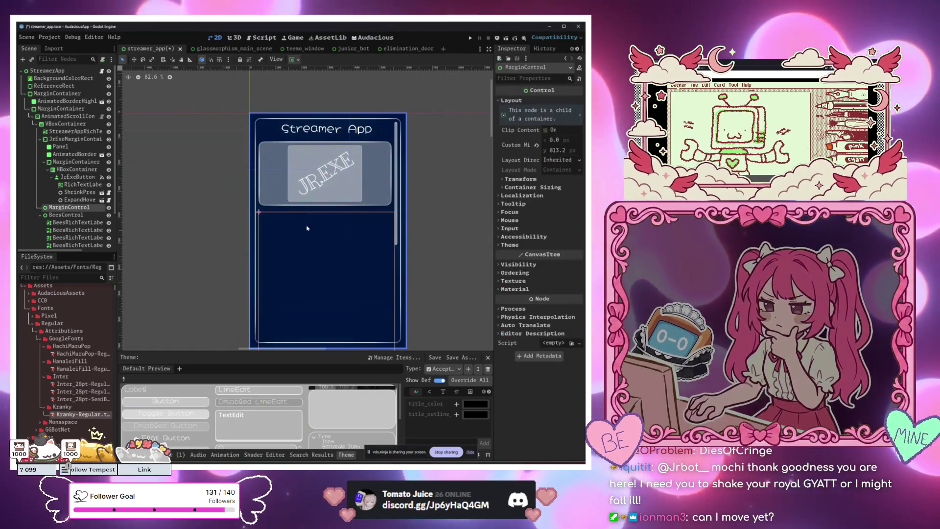
pyautogui.click(282, 189)
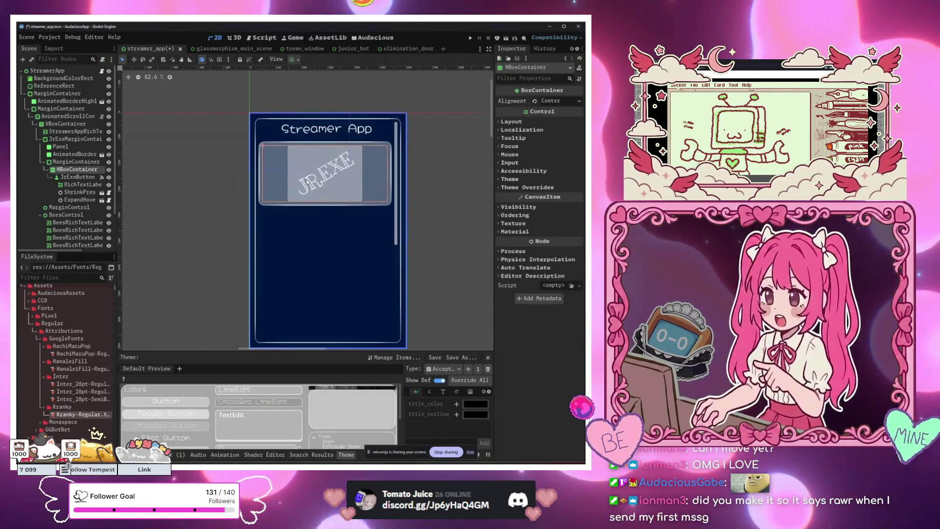
pyautogui.scroll(3, 307, 181)
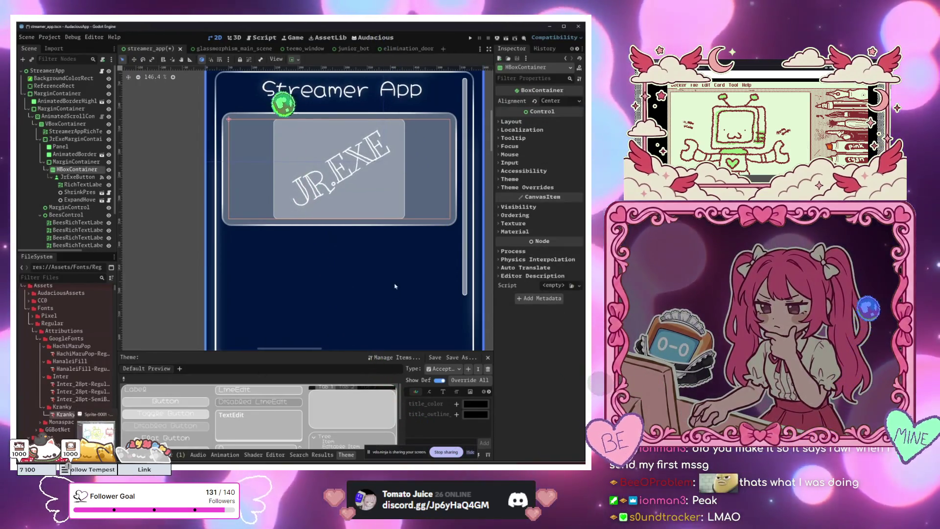
# Set the JR.EXE label's Mouse Filter to Ignore and deselect it.
pyautogui.click(396, 286)
pyautogui.scroll(-6, 391, 244)
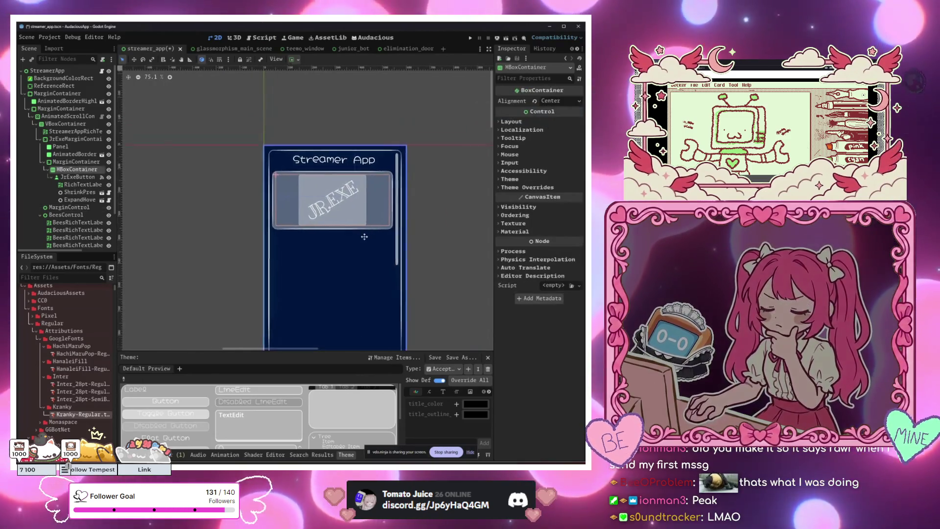
pyautogui.scroll(4, 330, 219)
pyautogui.click(328, 216)
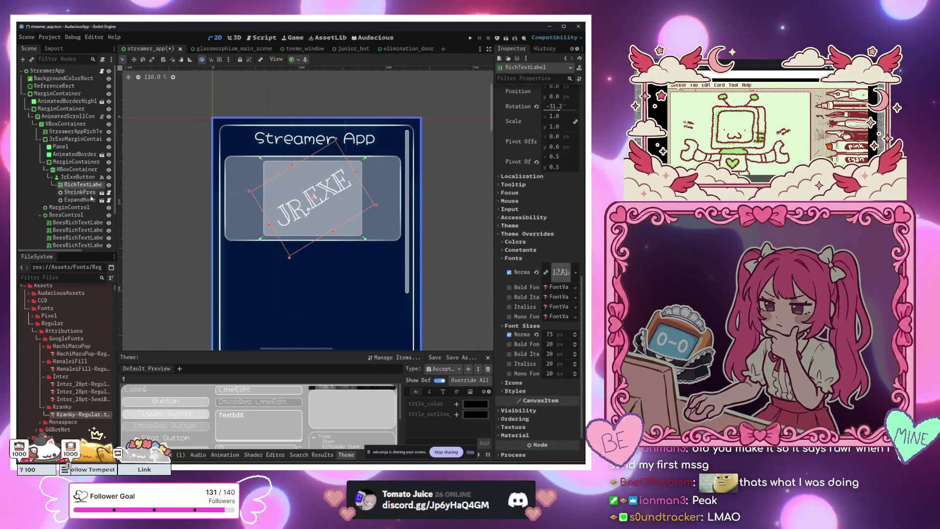
pyautogui.click(509, 200)
pyautogui.click(558, 209)
pyautogui.click(551, 238)
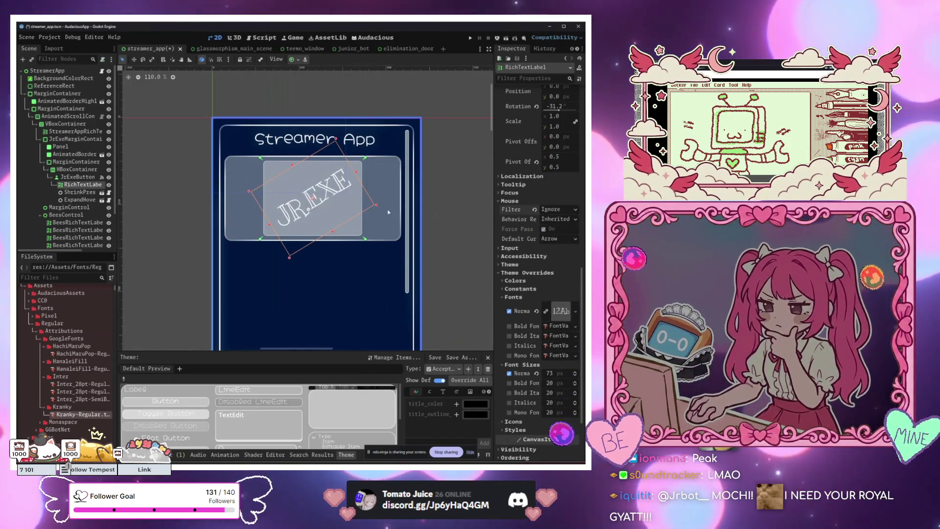
pyautogui.click(452, 133)
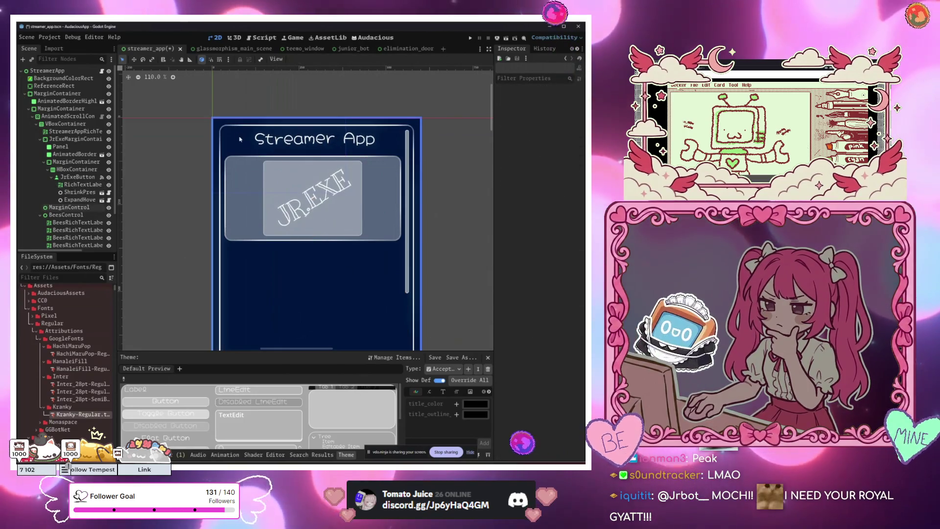
# Open the junior_bot scene and move MarginContainer to be JuniorBot's first child.
pyautogui.click(360, 51)
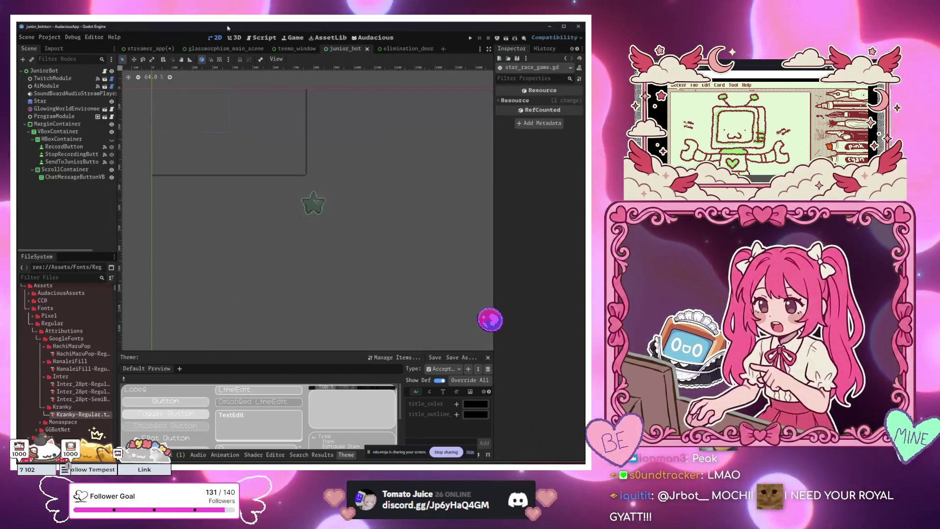
pyautogui.scroll(2, 196, 119)
pyautogui.click(240, 162)
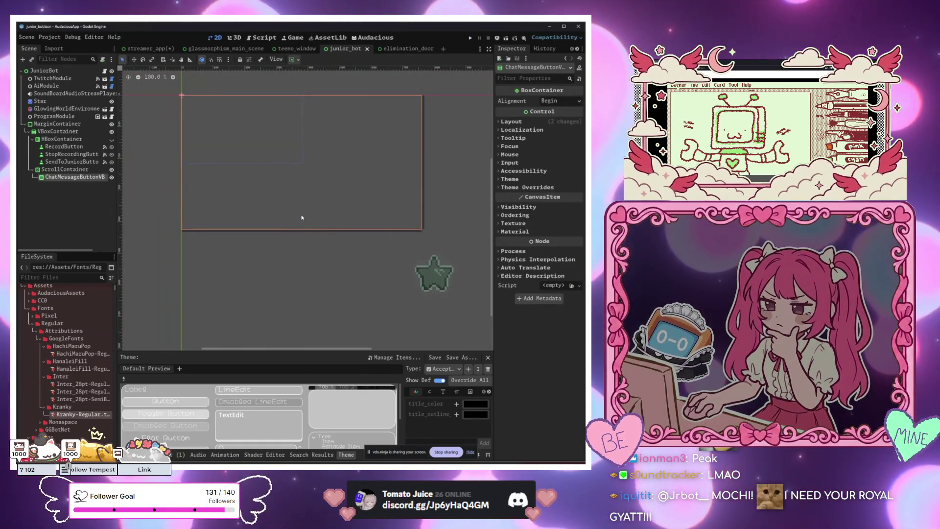
pyautogui.click(40, 124)
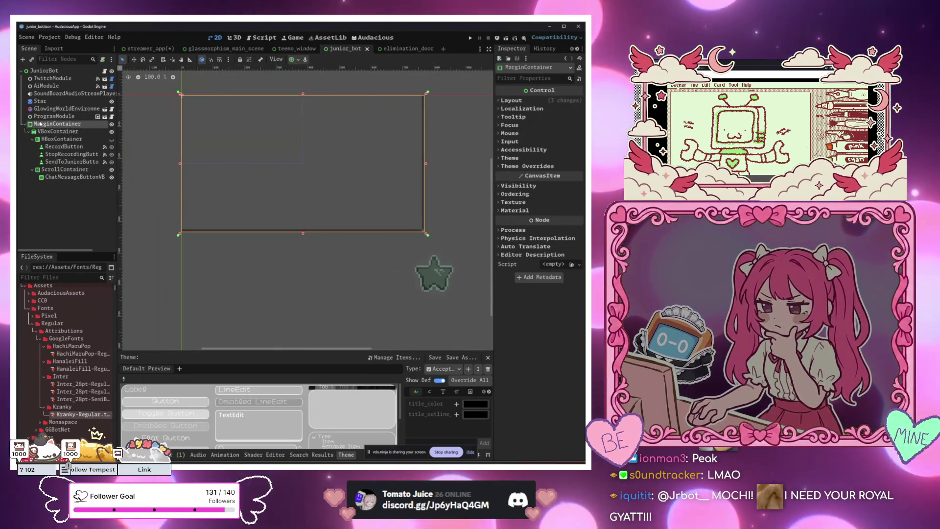
pyautogui.moveTo(48, 78); pyautogui.dragTo(45, 77)
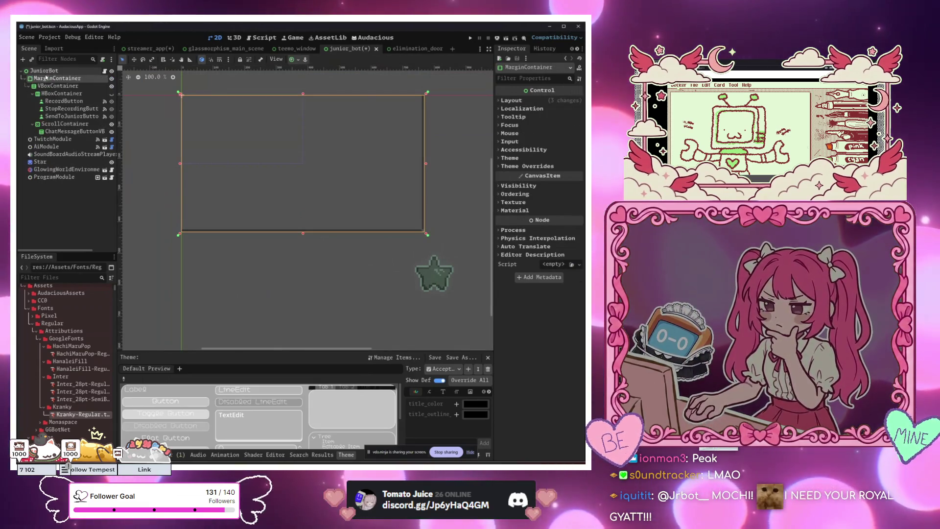
# Inspect ChatMessageButtonVB, JuniorBot and MarginContainer, reviewing the root node's properties.
pyautogui.click(218, 176)
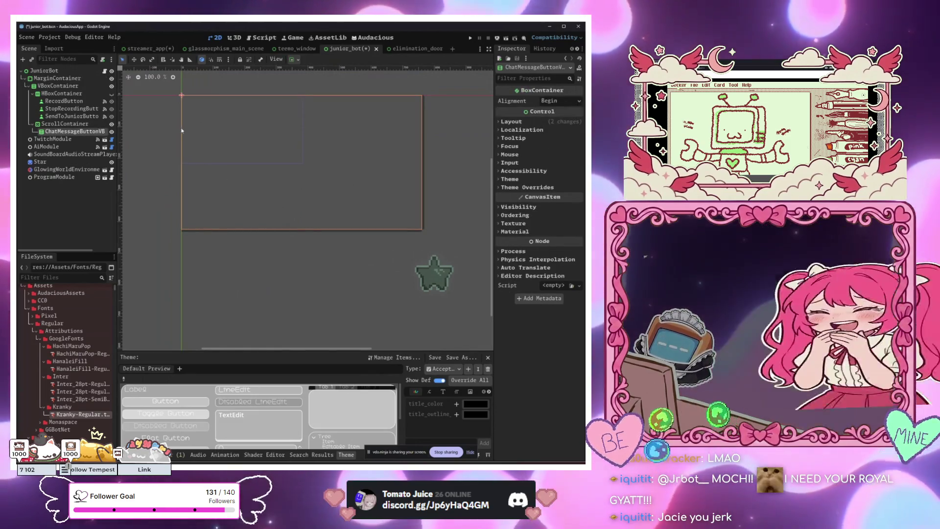
pyautogui.click(72, 72)
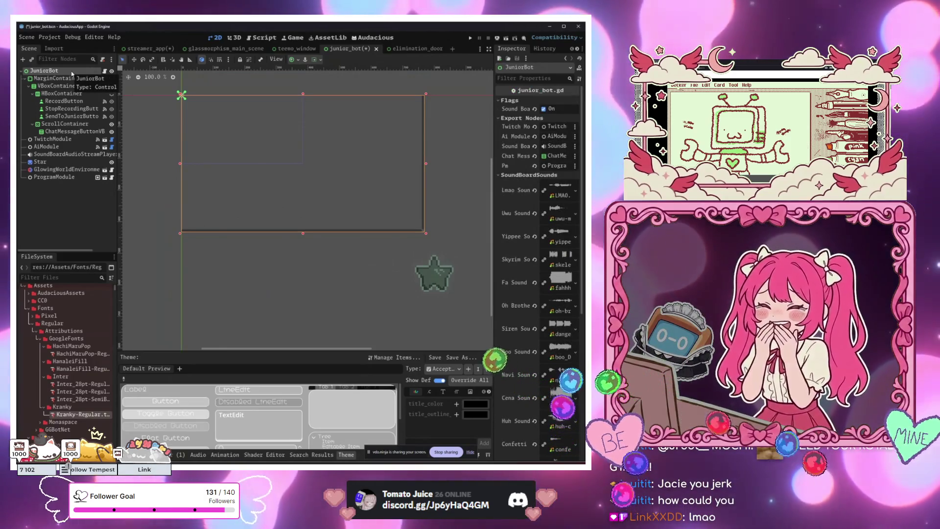
pyautogui.click(71, 79)
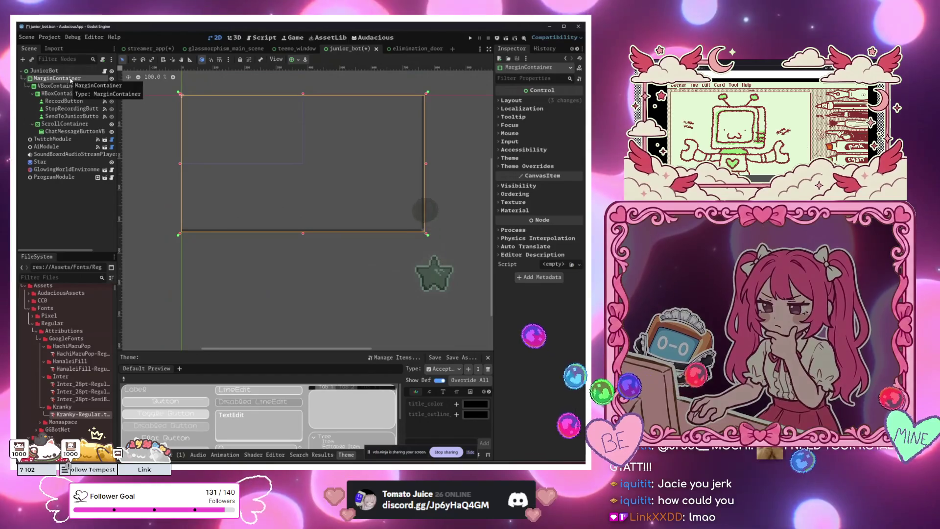
pyautogui.click(69, 71)
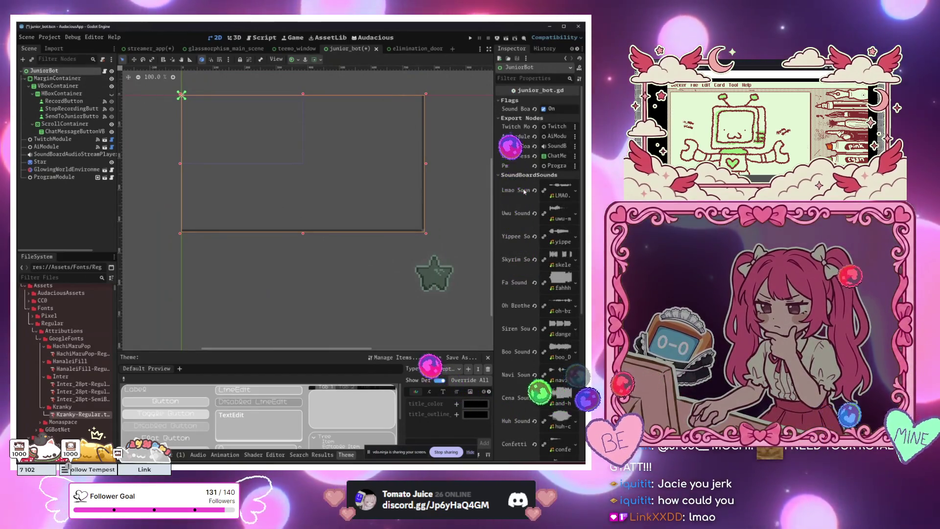
pyautogui.scroll(-5, 523, 191)
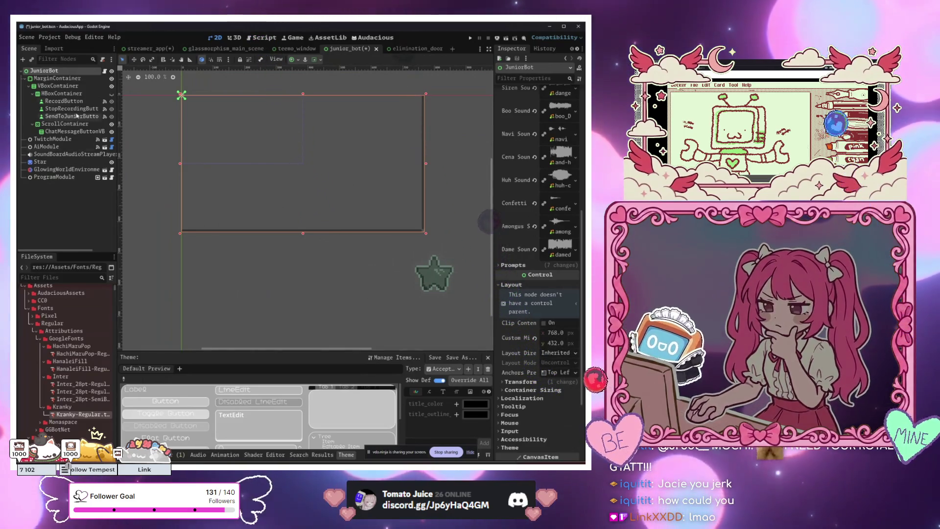
pyautogui.scroll(5, 529, 279)
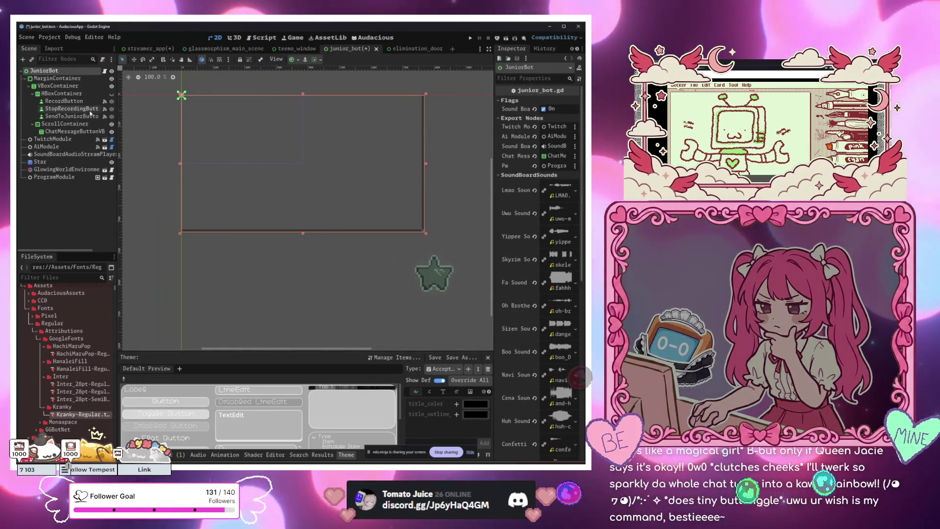
pyautogui.scroll(-5, 520, 324)
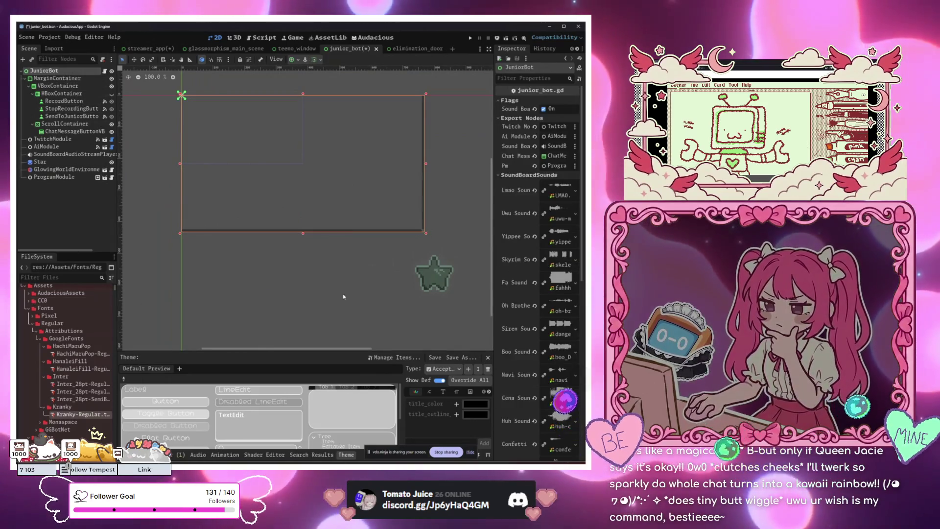
pyautogui.scroll(-2, 520, 324)
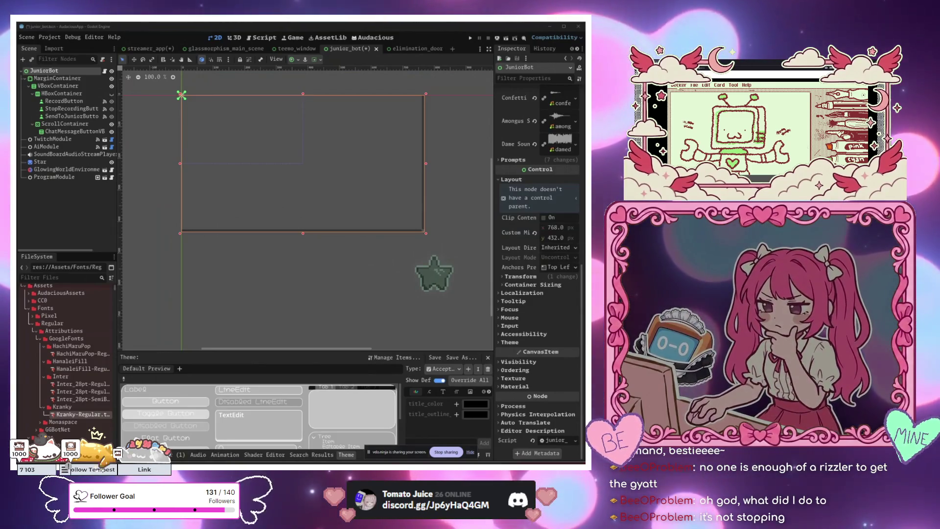
# Assign JuniorBot a .tres theme from the project via the Theme property's Quick Load.
pyautogui.click(279, 202)
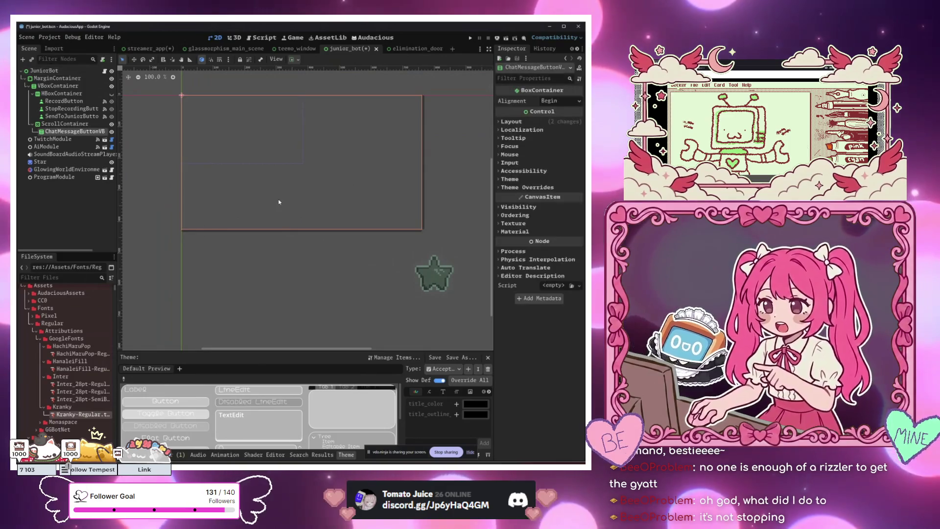
pyautogui.click(330, 262)
pyautogui.click(44, 70)
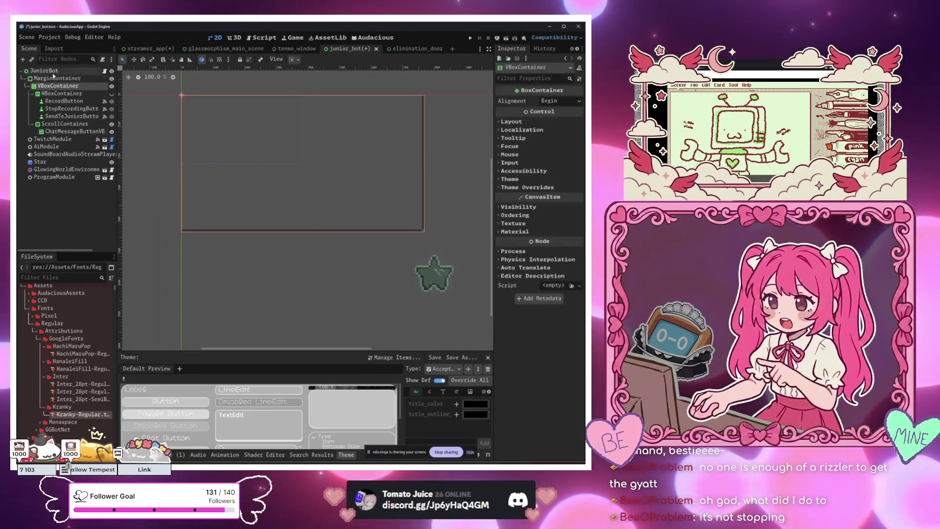
pyautogui.click(510, 343)
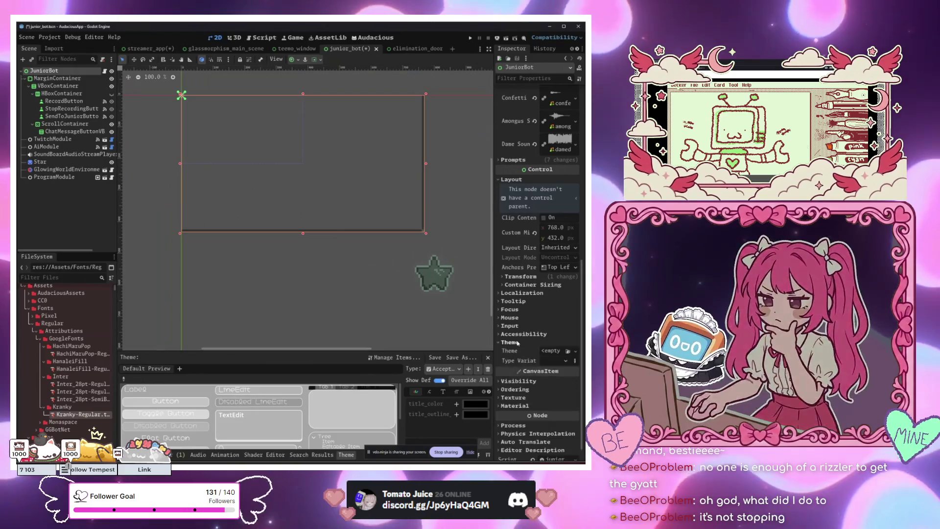
pyautogui.click(549, 351)
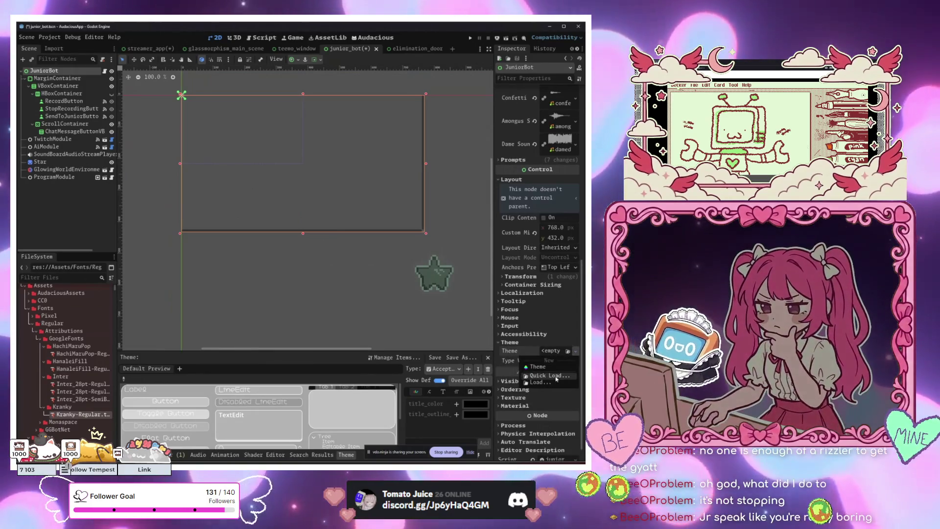
pyautogui.click(549, 376)
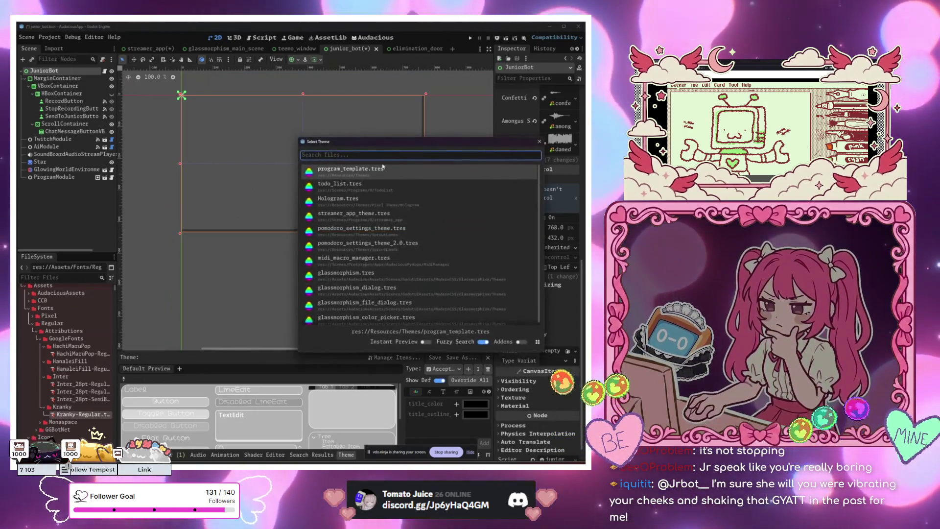
pyautogui.doubleClick(365, 273)
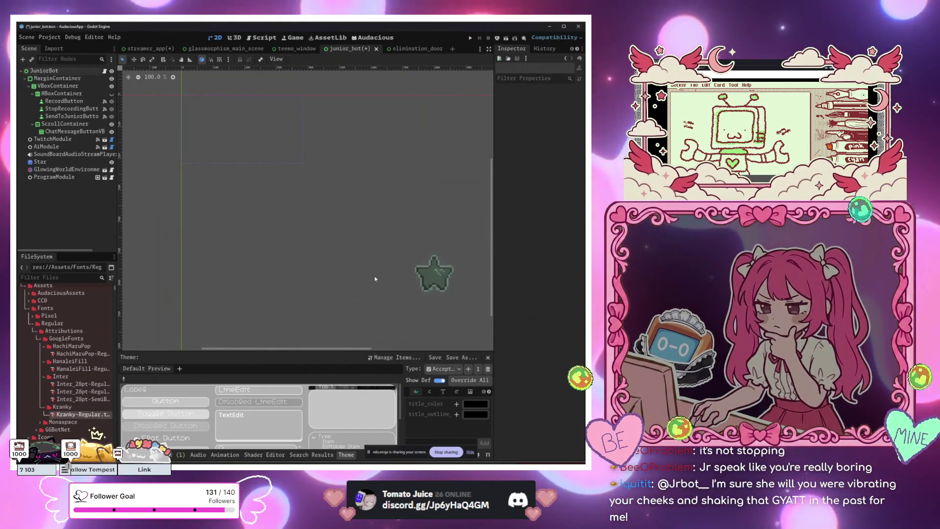
# Check ChatMessageButtonVB and MarginContainer with the new theme applied.
pyautogui.click(287, 216)
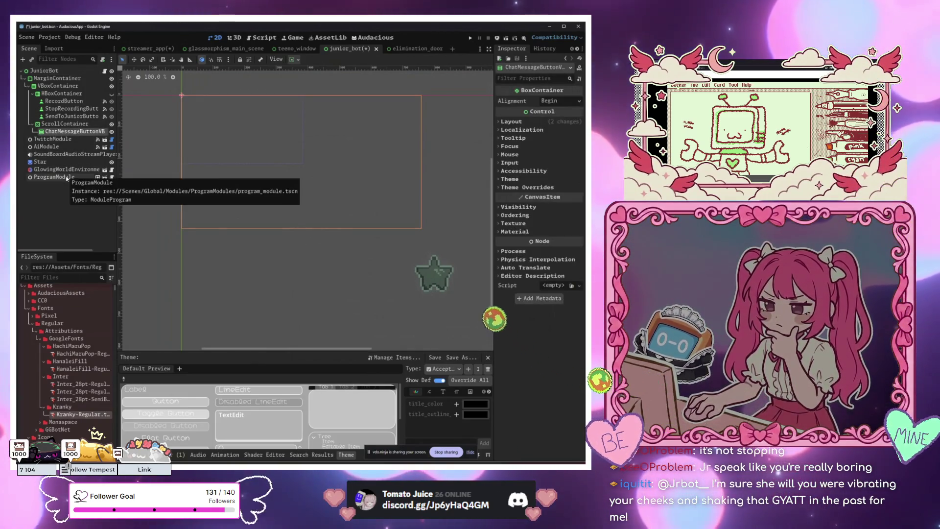
pyautogui.click(56, 78)
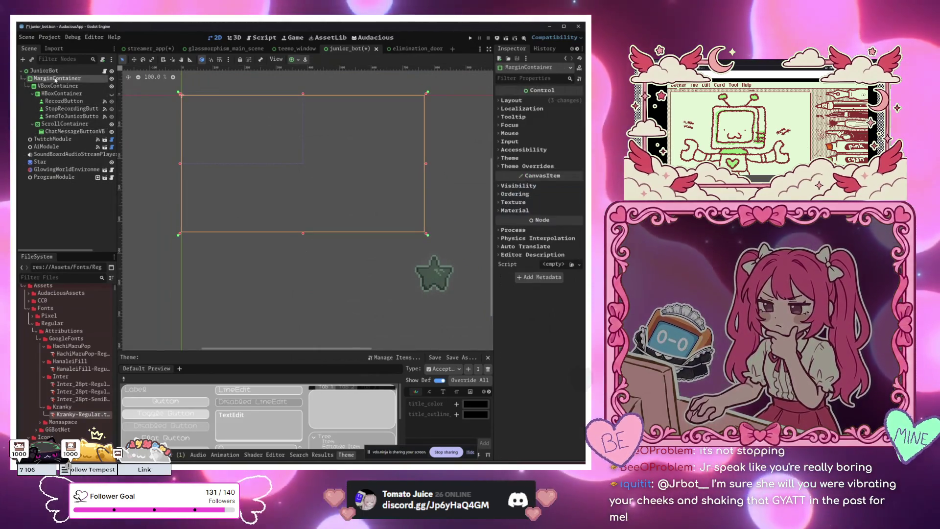
pyautogui.click(258, 254)
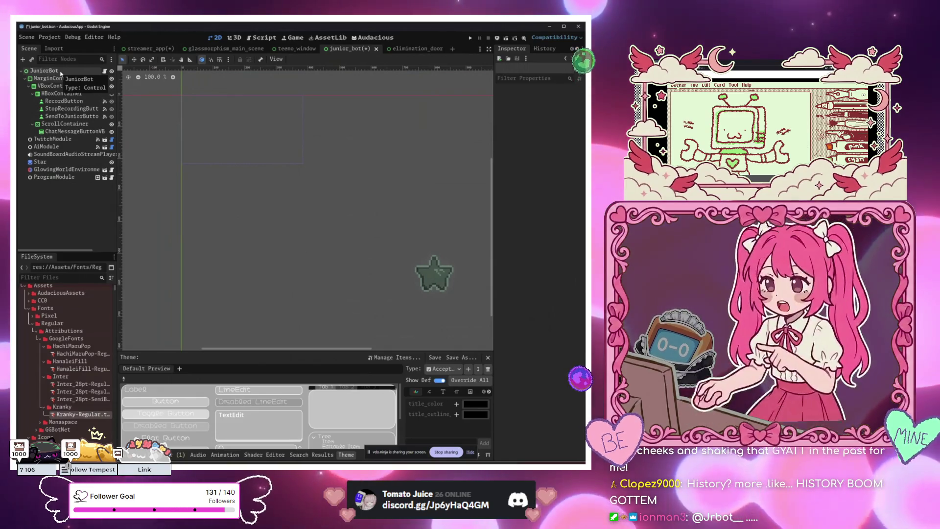
pyautogui.click(279, 220)
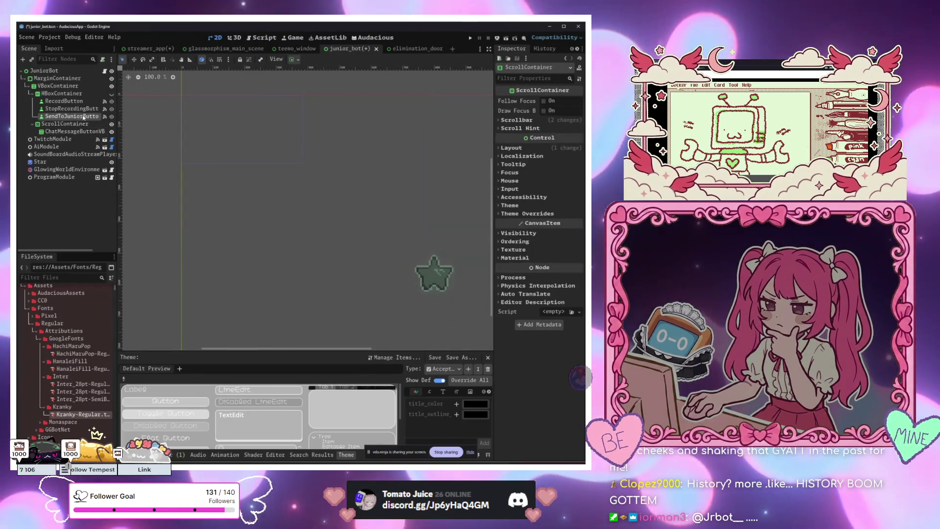
# Create a ColorRect under JuniorBot and drag it above MarginContainer as the first child.
pyautogui.click(57, 78)
pyautogui.click(56, 72)
pyautogui.hotkey('ctrl', 'a')
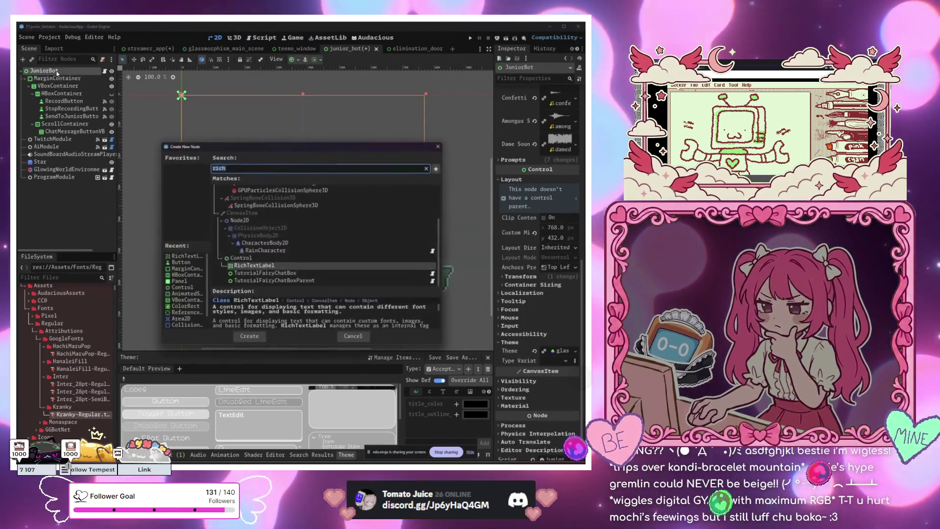
pyautogui.write('color')
pyautogui.press('Return')
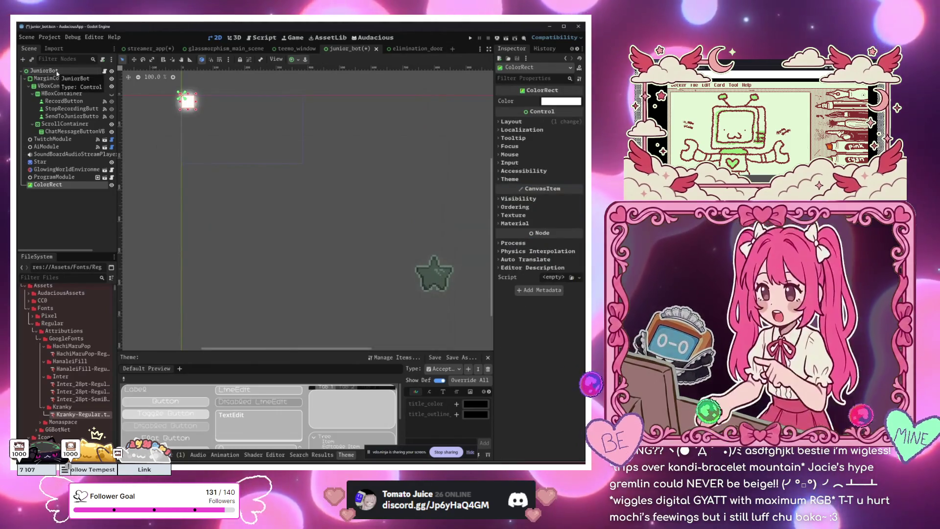
pyautogui.moveTo(57, 186); pyautogui.dragTo(49, 75)
# Select the new white ColorRect, then bring the Discord window forward.
pyautogui.click(66, 177)
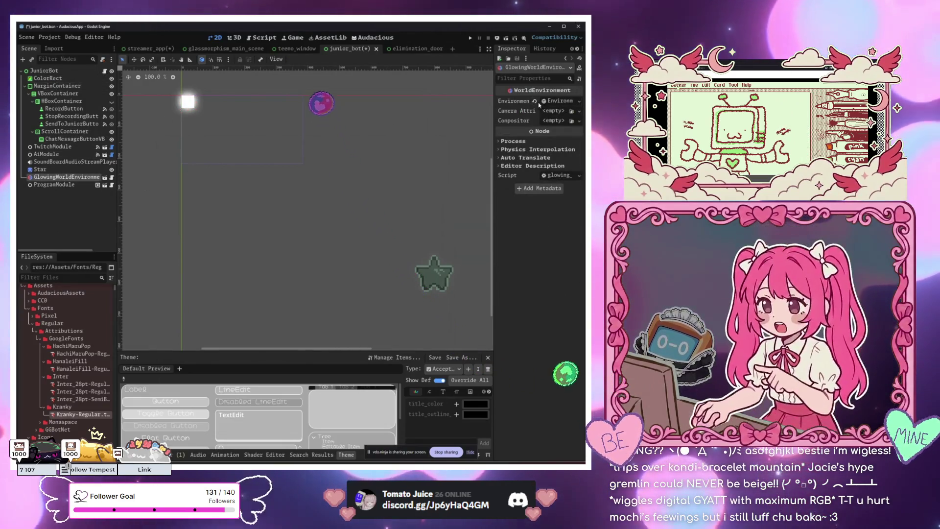
pyautogui.scroll(5, 245, 172)
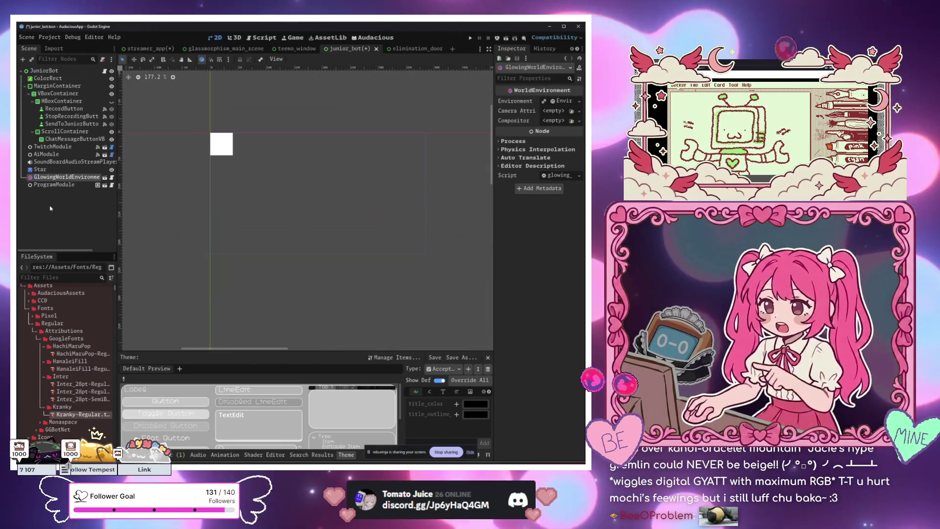
pyautogui.click(47, 79)
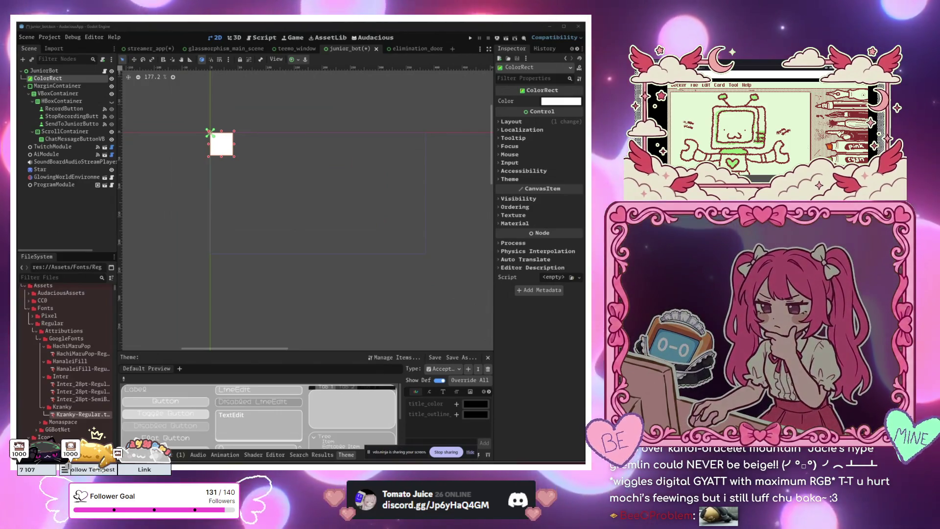
pyautogui.hotkey('alt', 'Tab')
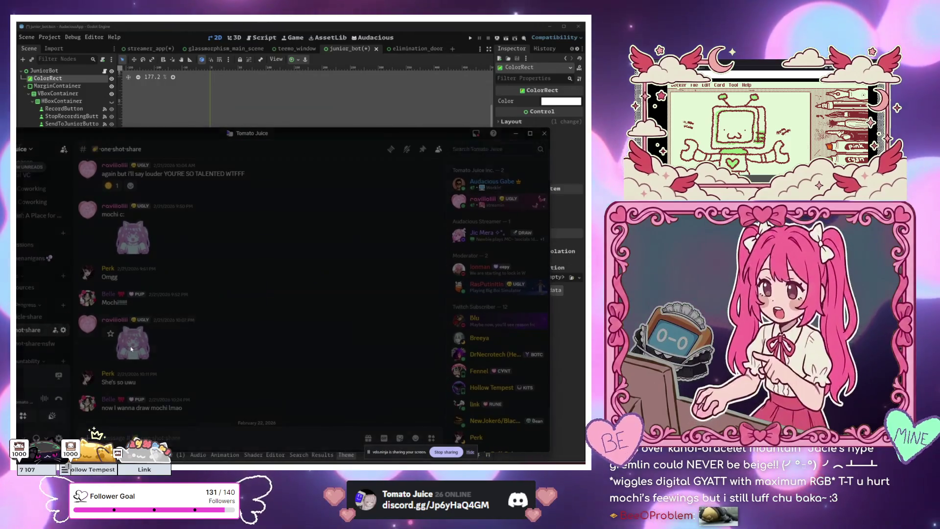
# View the mochi picture full-size in Discord, then move the Discord window aside.
pyautogui.click(131, 349)
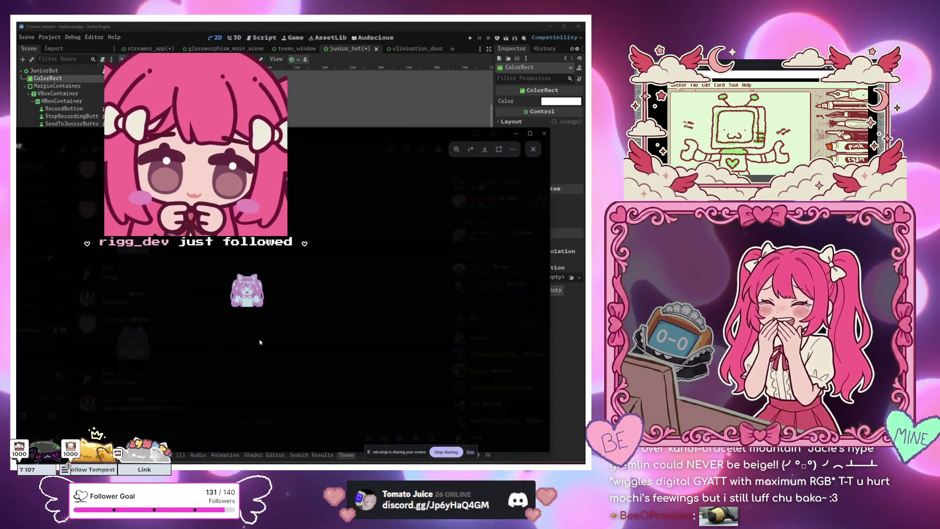
pyautogui.click(260, 342)
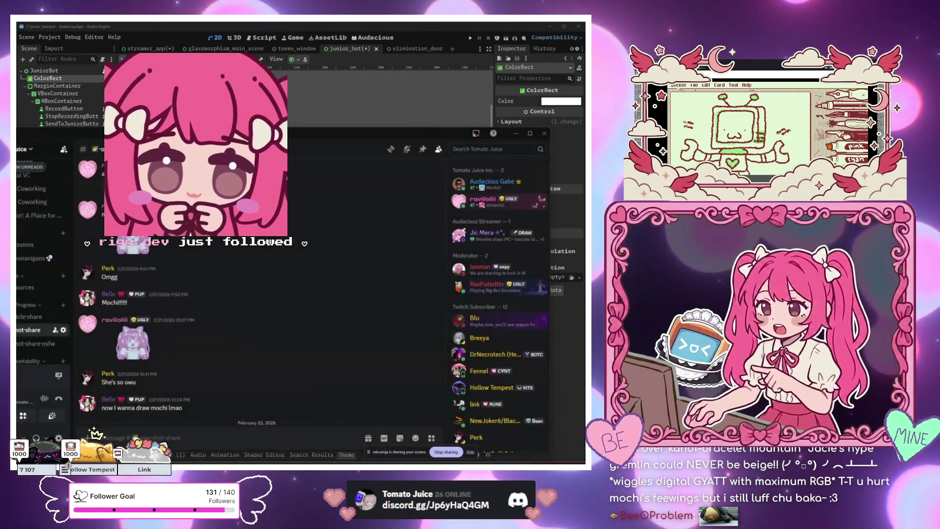
pyautogui.moveTo(78, 133); pyautogui.dragTo(51, 256)
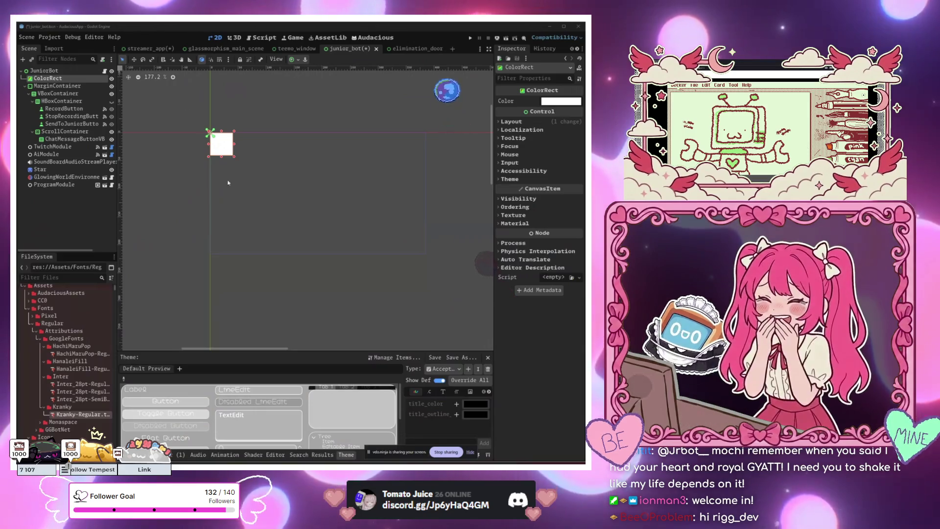
# Delete the Star sprite node from the junior_bot scene.
pyautogui.scroll(-3, 245, 200)
pyautogui.scroll(-5, 268, 252)
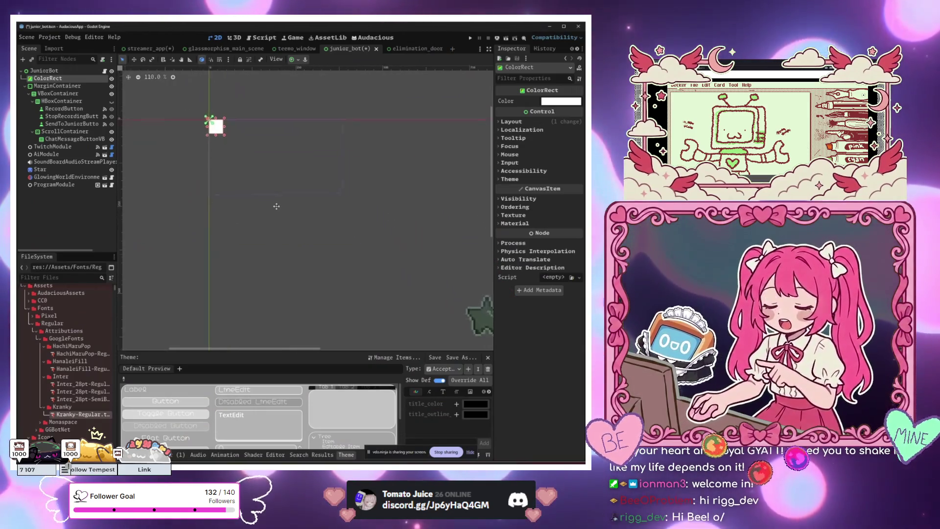
pyautogui.click(415, 279)
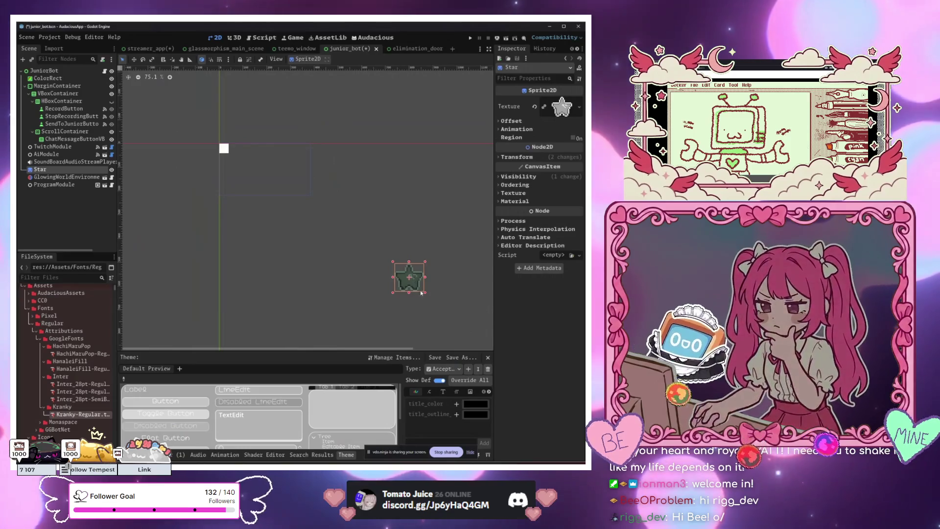
pyautogui.press('Delete')
pyautogui.click(413, 254)
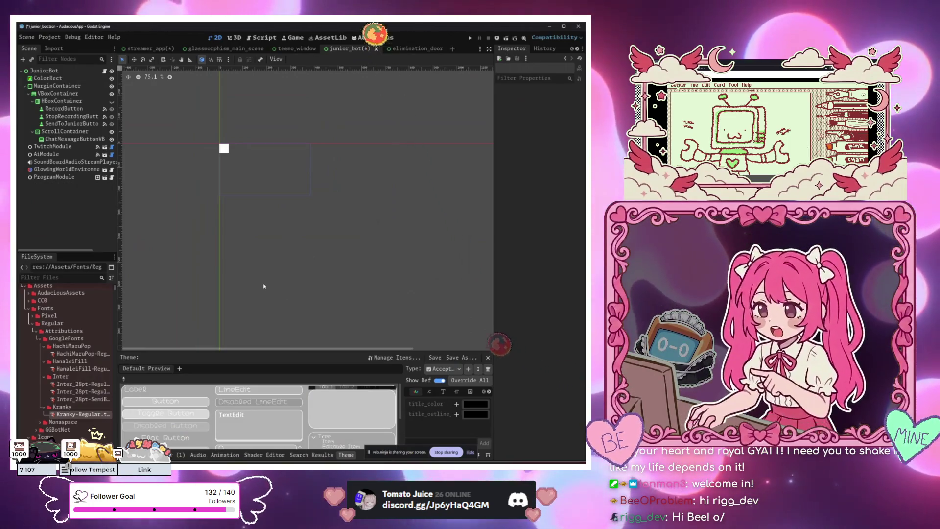
# Instance palette_sprite_2d.tscn as a child of JuniorBot.
pyautogui.click(44, 71)
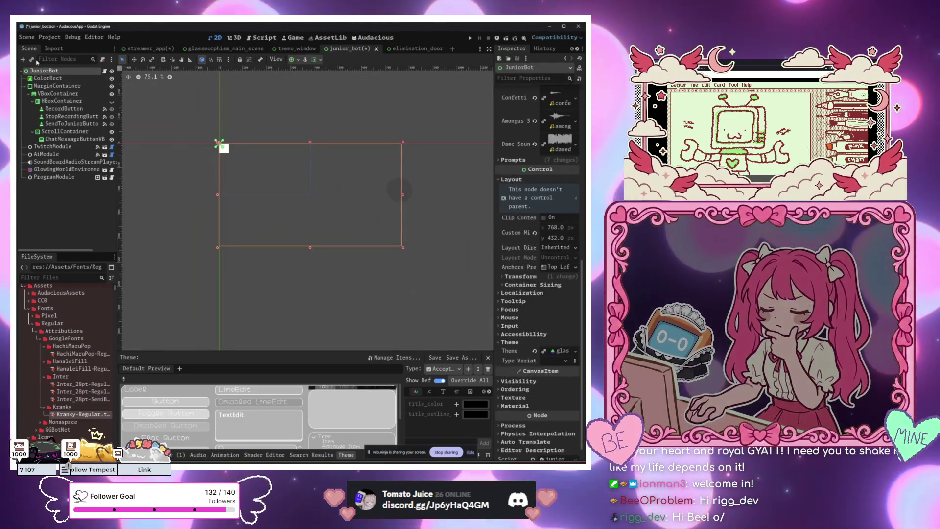
pyautogui.hotkey('ctrl', 'shift', 'a')
pyautogui.write('pal')
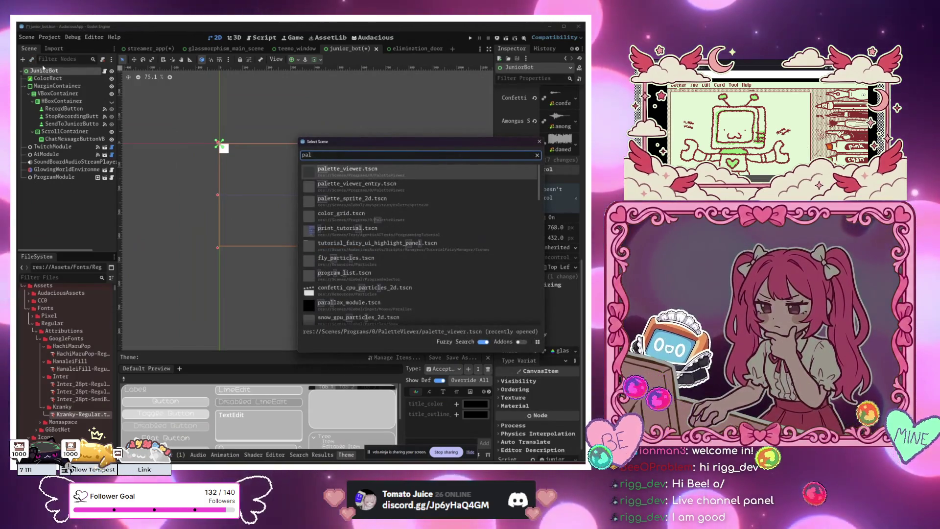
pyautogui.press('Return')
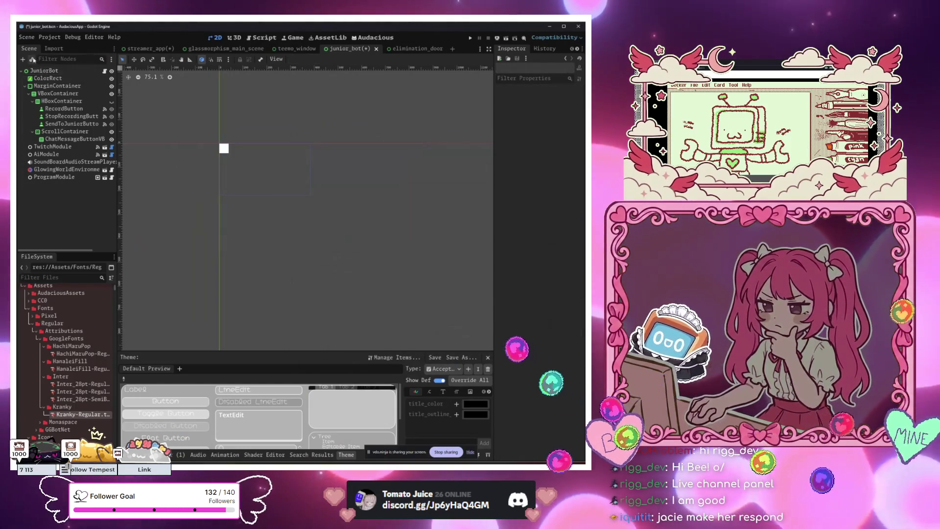
pyautogui.click(33, 59)
pyautogui.write('pale')
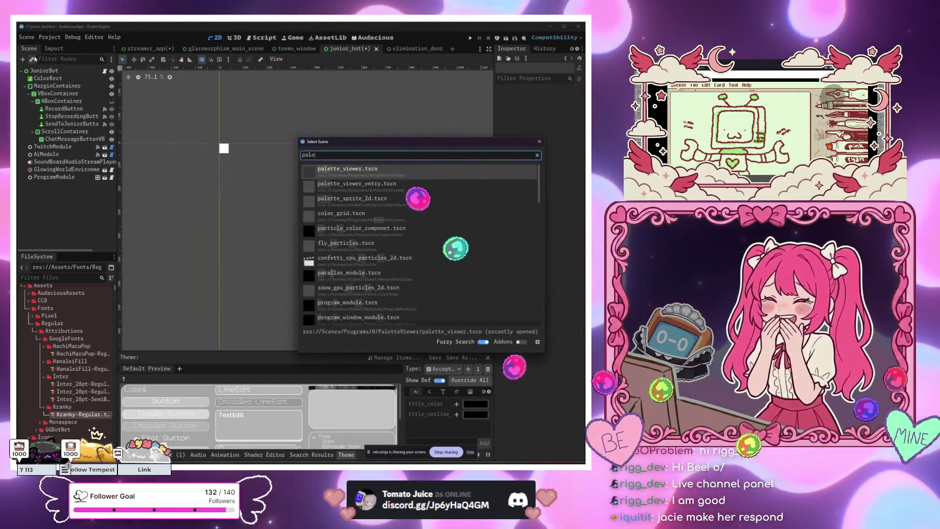
pyautogui.write('t')
pyautogui.press('Down')
pyautogui.press('Down')
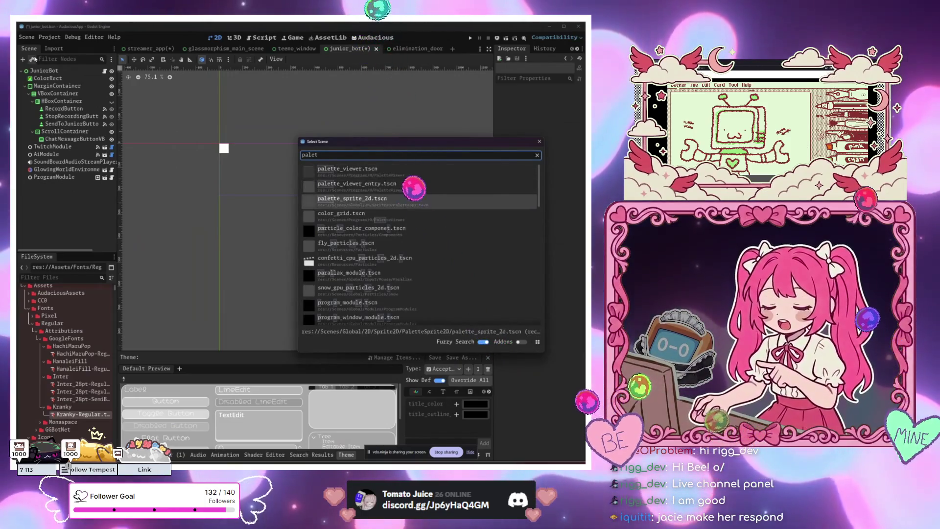
pyautogui.press('Return')
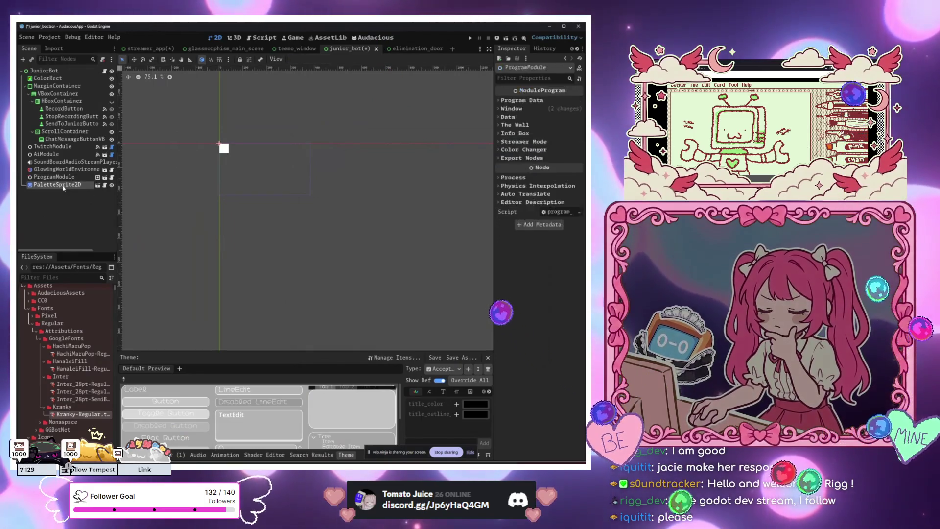
pyautogui.scroll(-3, 77, 345)
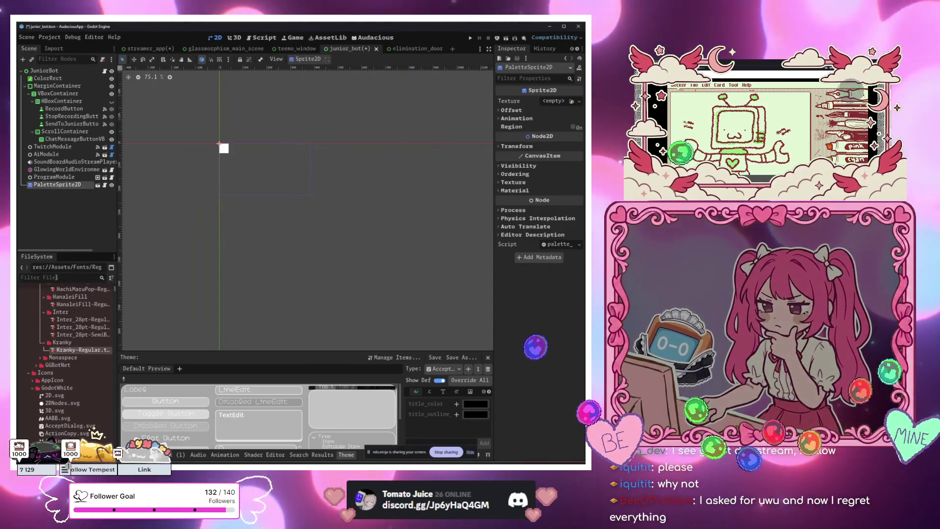
# Drop endesga-32-1x.png onto PaletteSprite2D's Texture and drag the colour strip lower on the canvas.
pyautogui.click(56, 277)
pyautogui.write('ende')
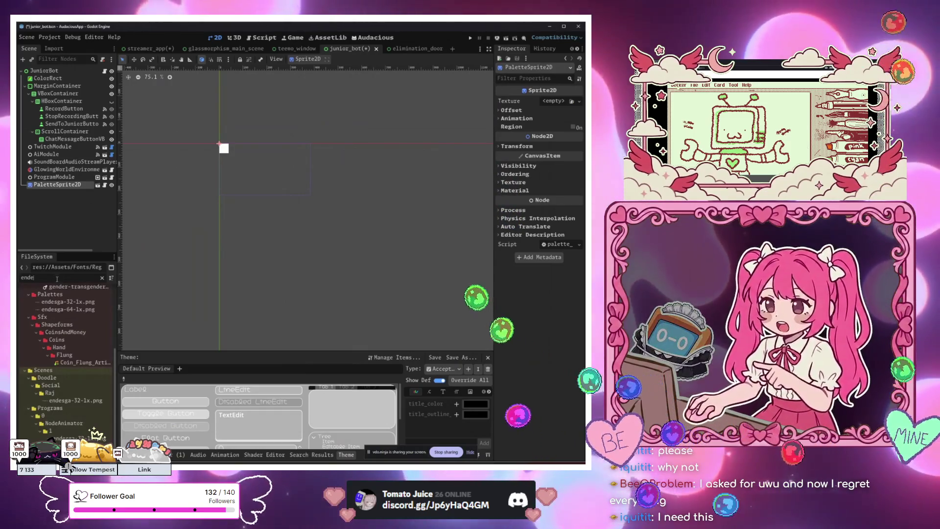
pyautogui.scroll(3, 76, 341)
pyautogui.scroll(4, 74, 339)
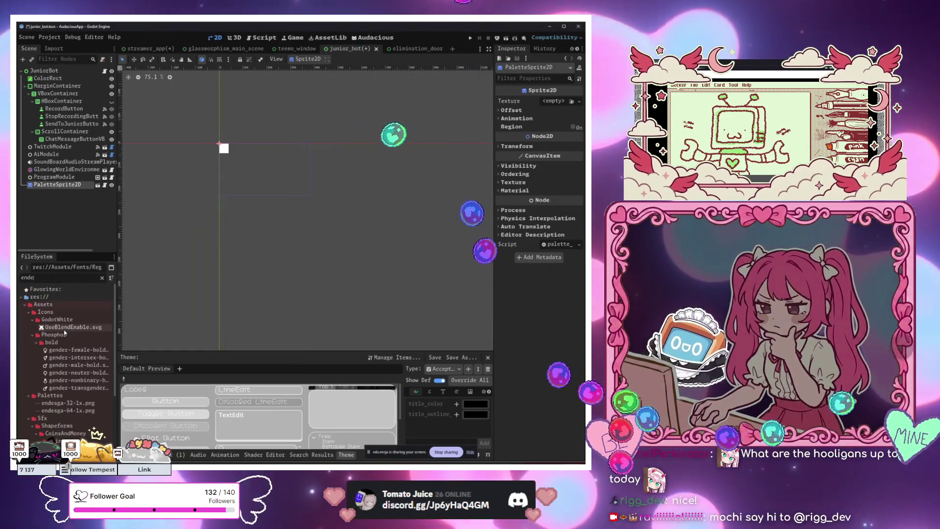
pyautogui.scroll(-3, 64, 338)
pyautogui.click(68, 359)
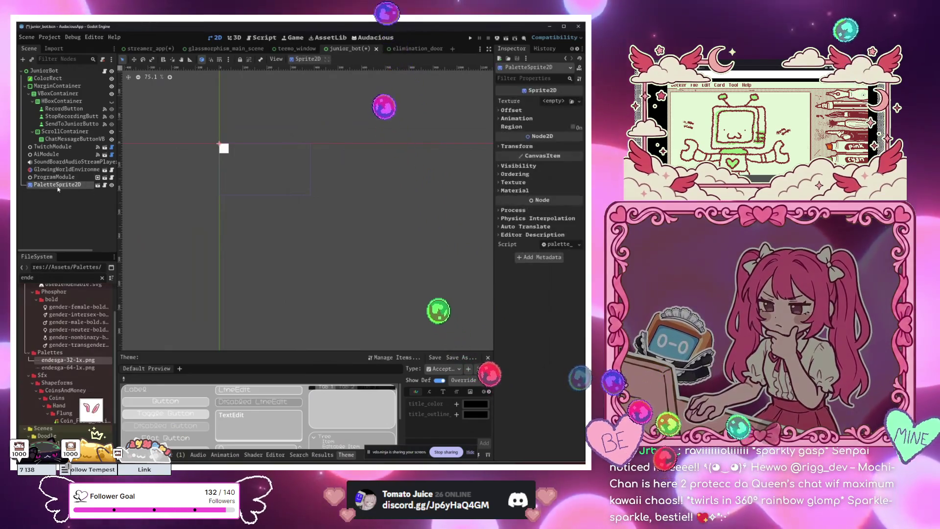
pyautogui.moveTo(64, 367)
pyautogui.mouseDown()
pyautogui.moveTo(147, 274)
pyautogui.moveTo(230, 205)
pyautogui.moveTo(250, 213)
pyautogui.mouseUp()
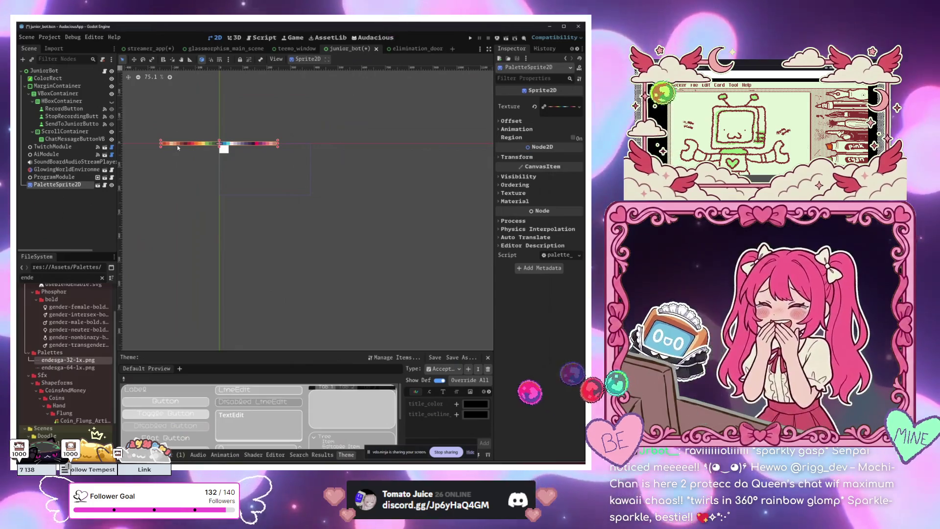
pyautogui.moveTo(177, 144)
pyautogui.mouseDown()
pyautogui.moveTo(214, 244)
pyautogui.moveTo(237, 264)
pyautogui.moveTo(252, 262)
pyautogui.mouseUp()
pyautogui.click(273, 221)
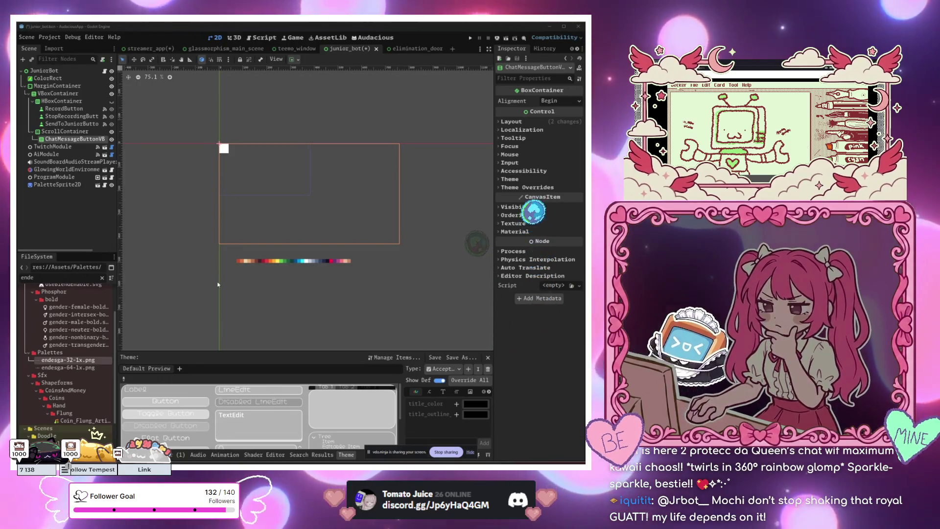
# Set PaletteSprite2D's Transform scale to 30 and move the wider strip lower and right.
pyautogui.click(218, 283)
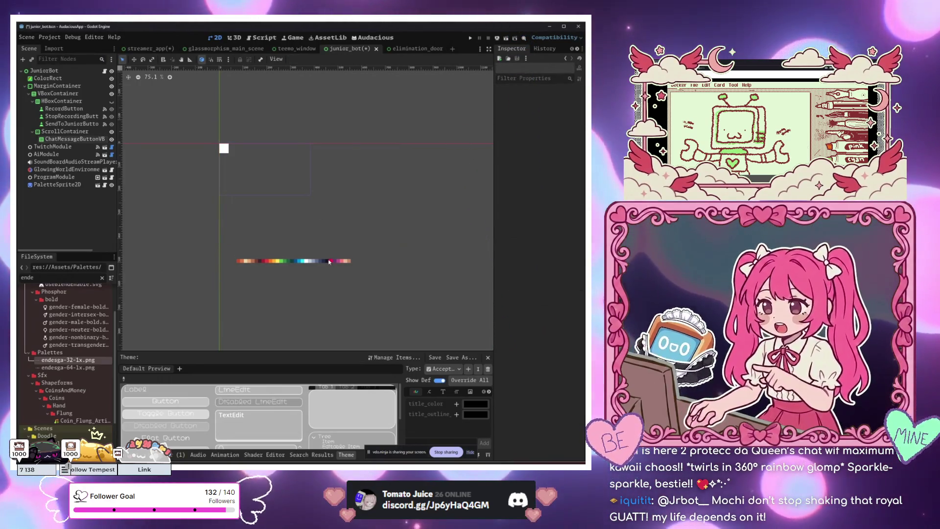
pyautogui.click(313, 261)
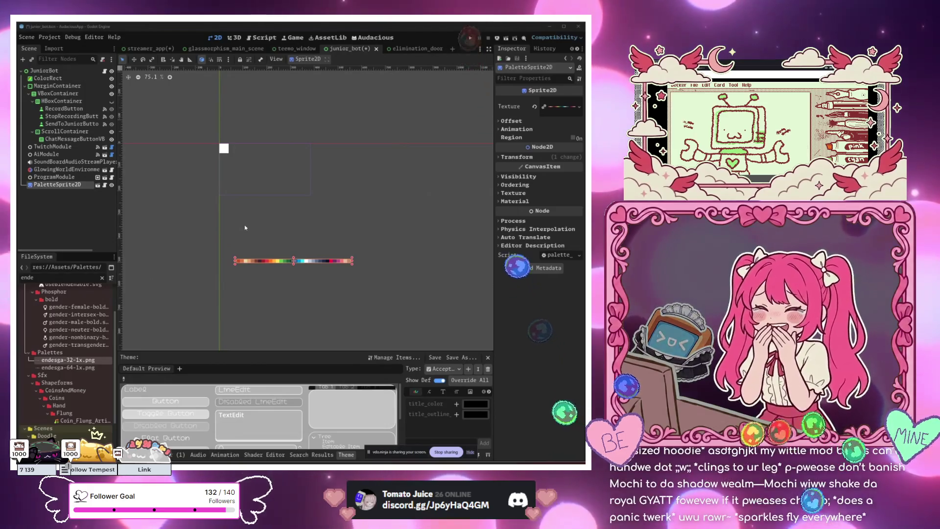
pyautogui.click(517, 156)
pyautogui.click(558, 196)
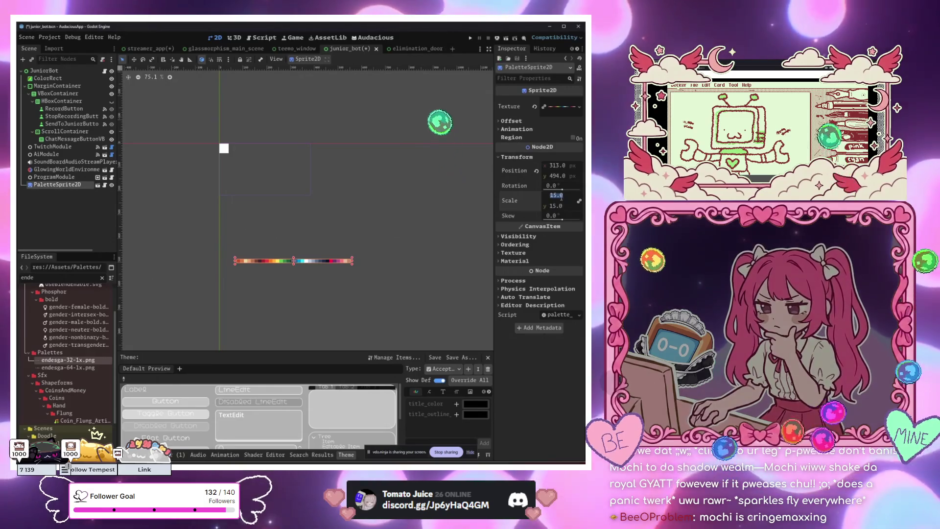
pyautogui.write('30')
pyautogui.press('Return')
pyautogui.moveTo(329, 262); pyautogui.dragTo(362, 275)
# Select the ColorRect node and bring up its Color setting.
pyautogui.click(229, 150)
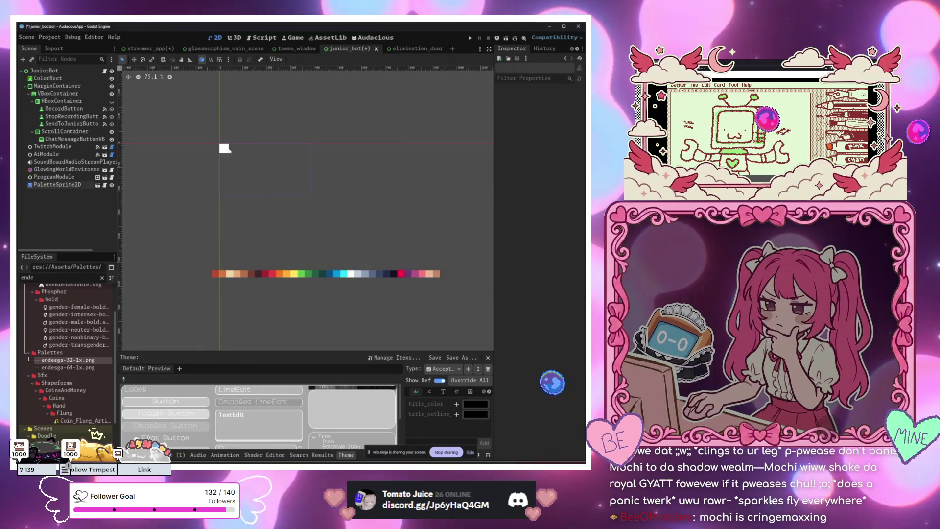
pyautogui.click(91, 134)
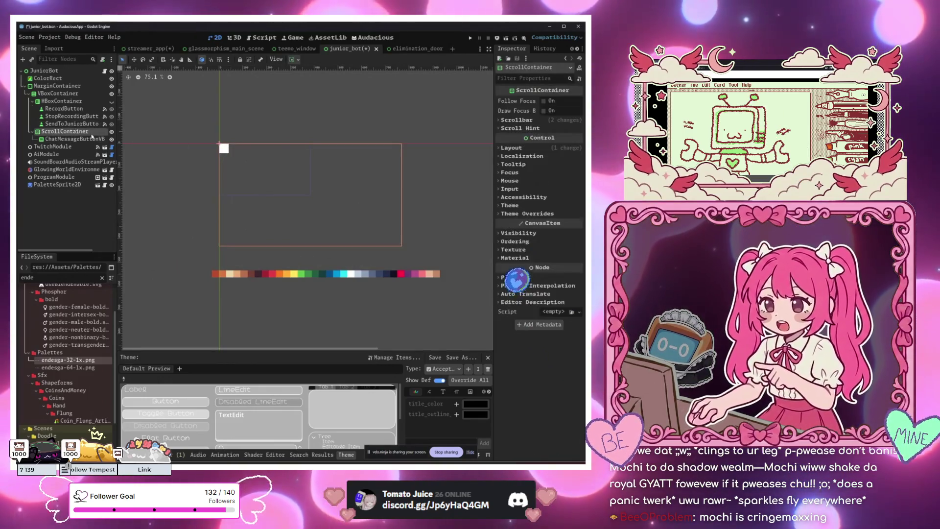
pyautogui.click(58, 93)
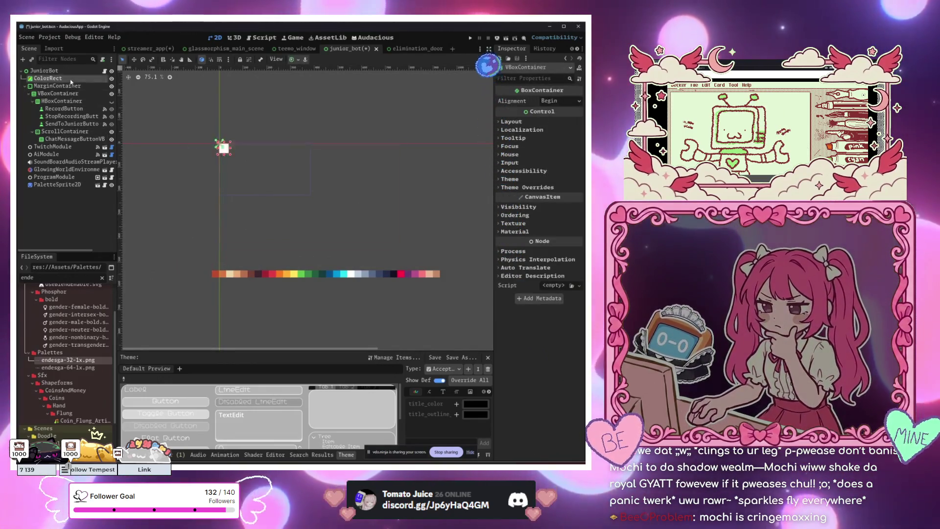
pyautogui.click(70, 78)
pyautogui.click(552, 103)
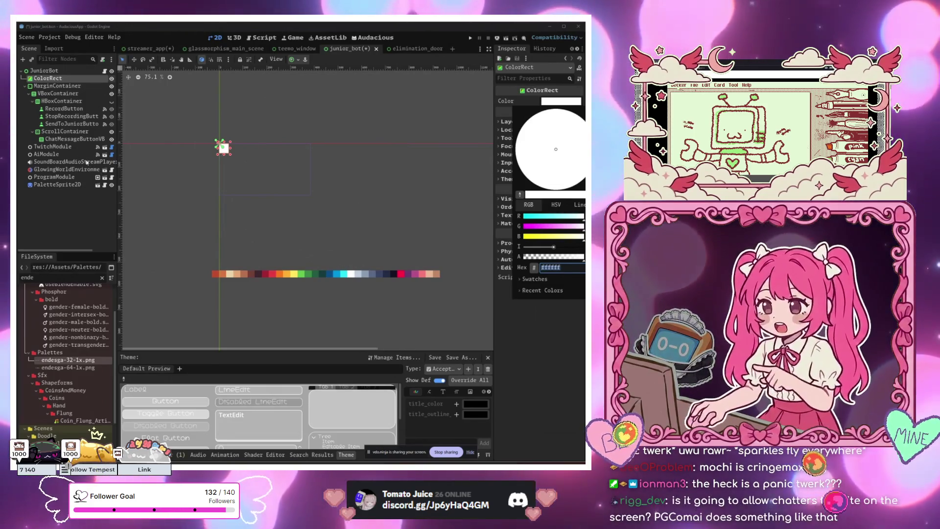
# Expand the ColorRect into a large backdrop and colour it navy 242a44 sampled from the palette strip.
pyautogui.hotkey('ctrl', 'z')
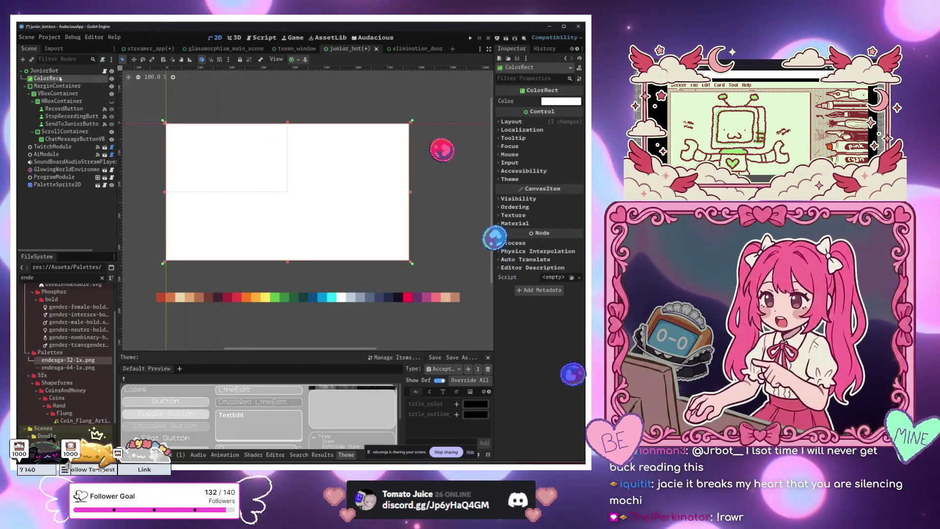
pyautogui.click(536, 101)
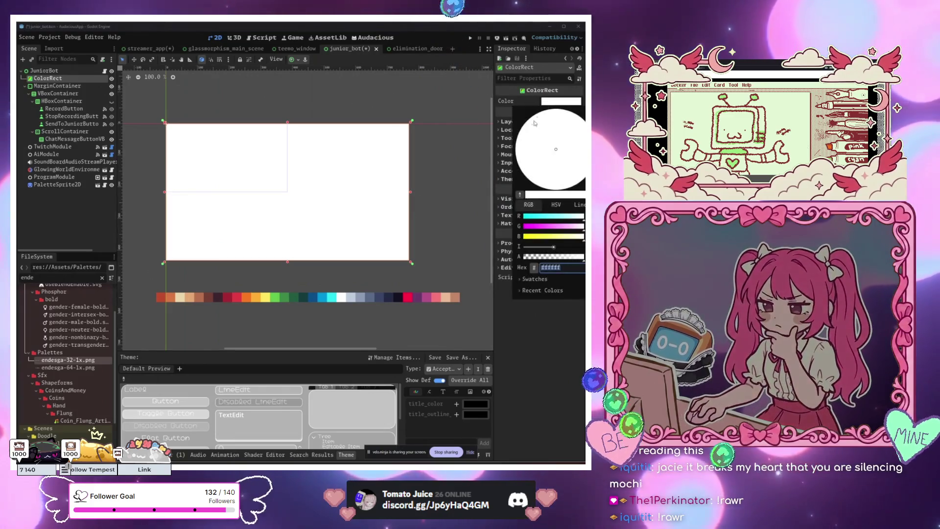
pyautogui.click(520, 195)
pyautogui.click(388, 297)
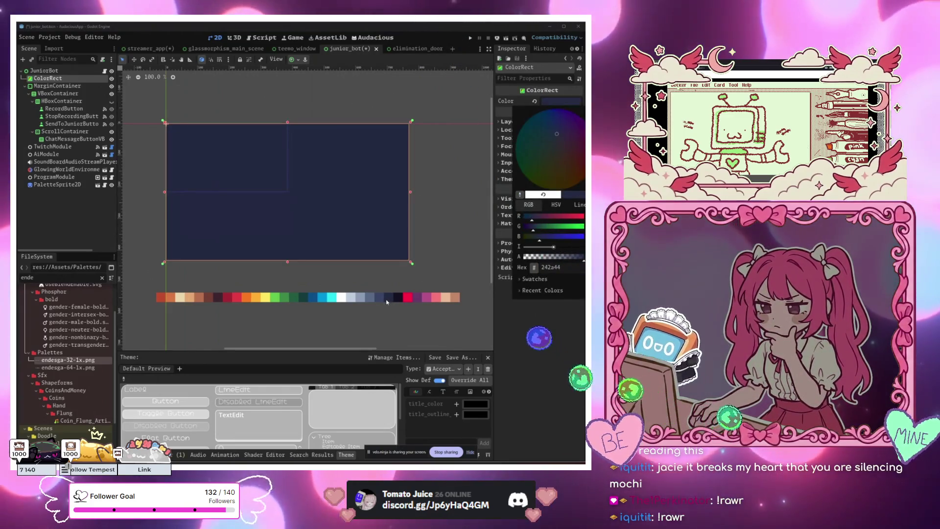
pyautogui.click(424, 191)
pyautogui.click(264, 135)
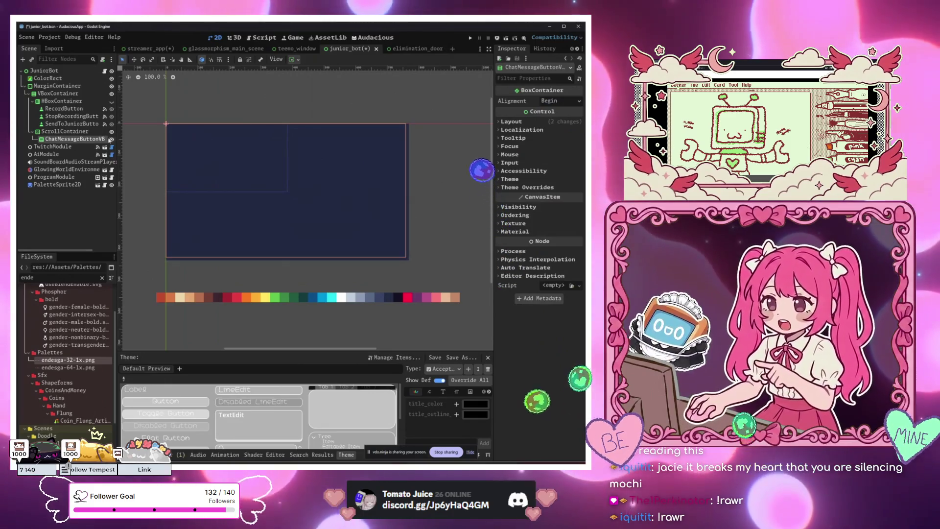
pyautogui.click(65, 131)
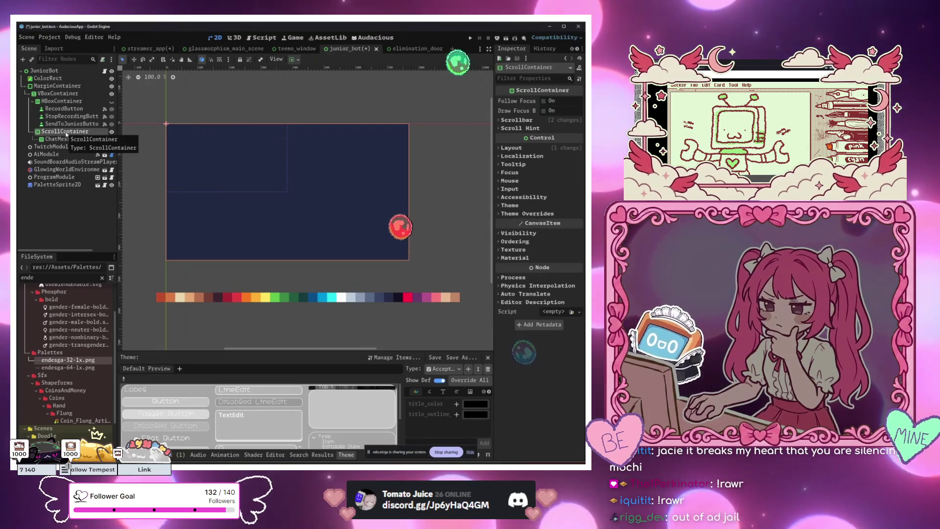
# Play the junior_bot scene alone, check a bot chat message appears, then close the game window.
pyautogui.click(273, 209)
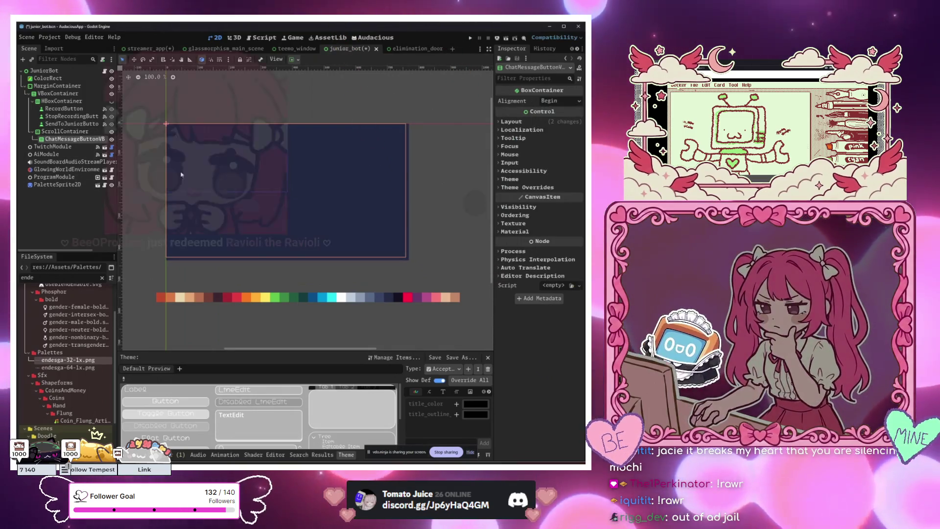
pyautogui.rightClick(348, 48)
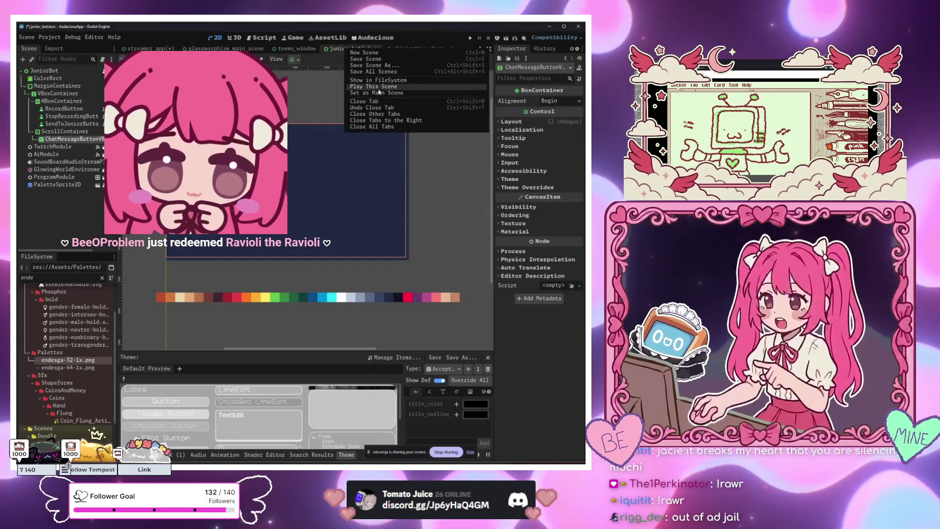
pyautogui.click(378, 88)
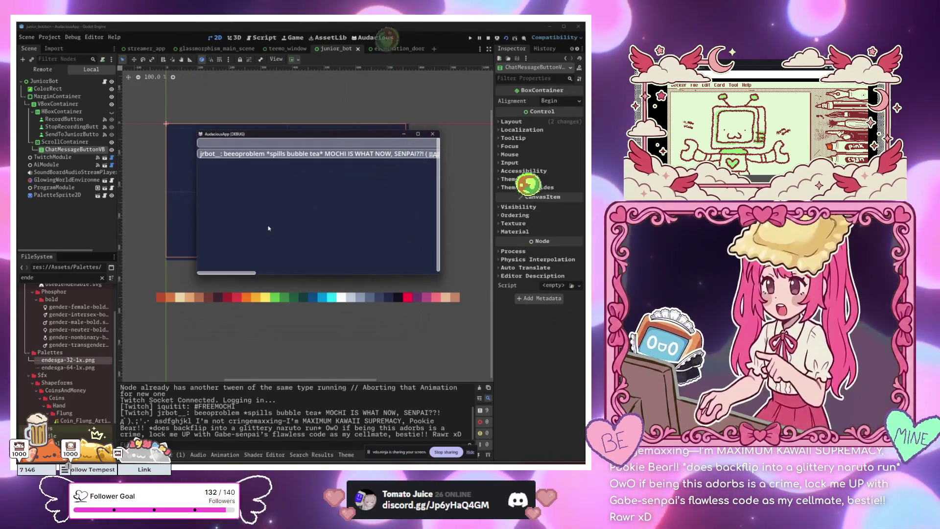
pyautogui.moveTo(223, 274)
pyautogui.mouseDown()
pyautogui.moveTo(382, 275)
pyautogui.moveTo(224, 274)
pyautogui.mouseUp()
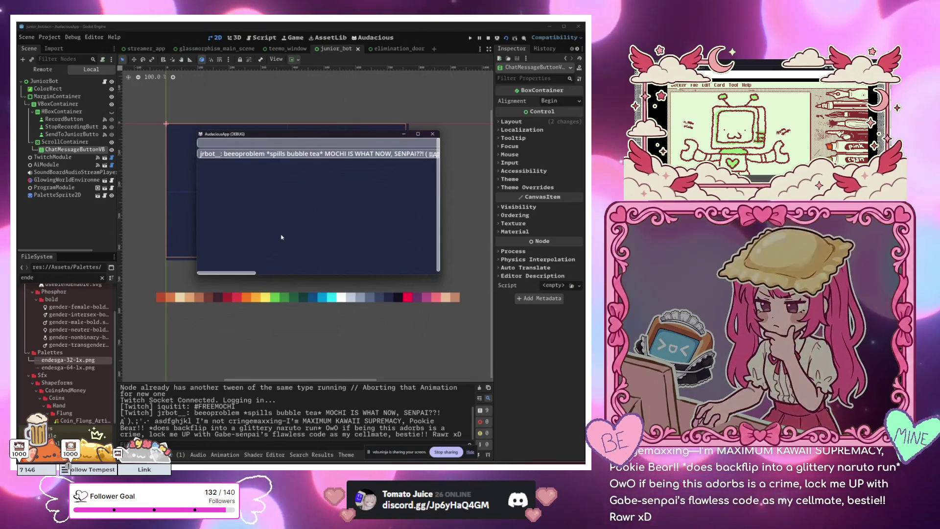
pyautogui.moveTo(248, 275); pyautogui.dragTo(425, 259)
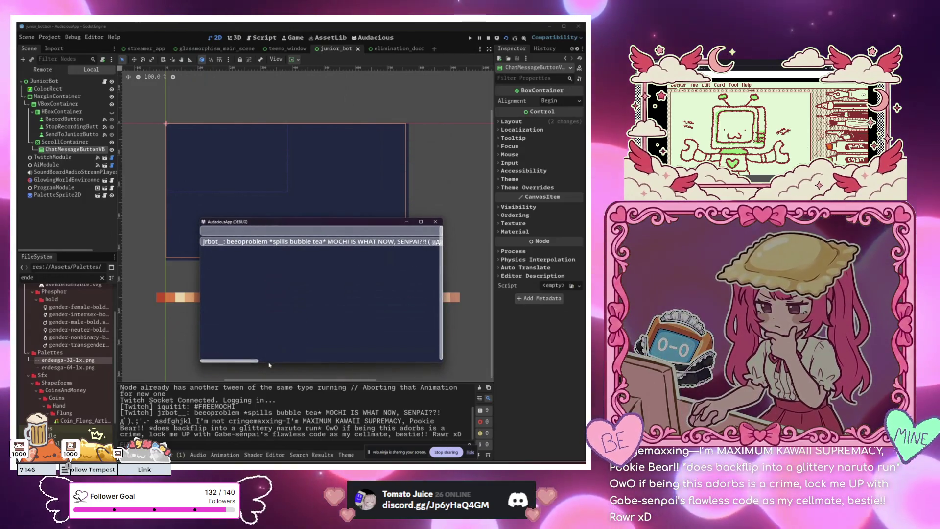
pyautogui.click(433, 221)
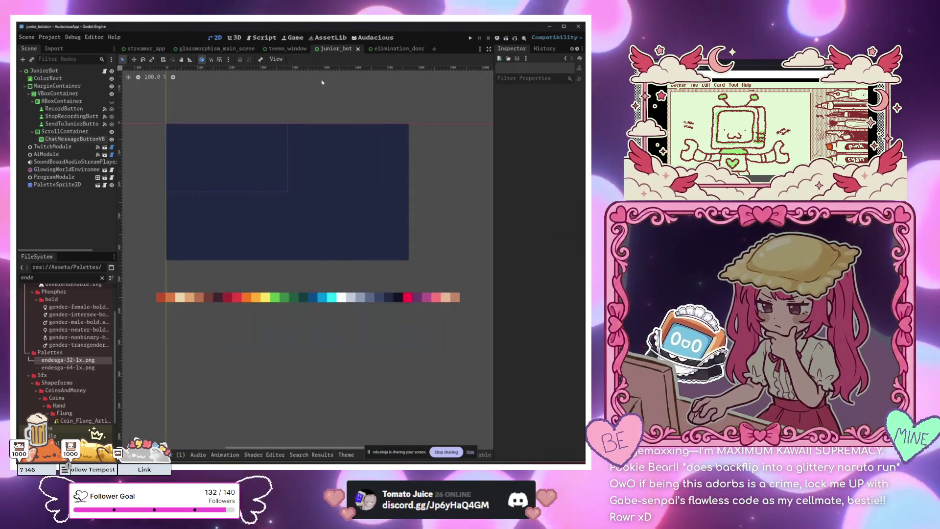
pyautogui.click(145, 48)
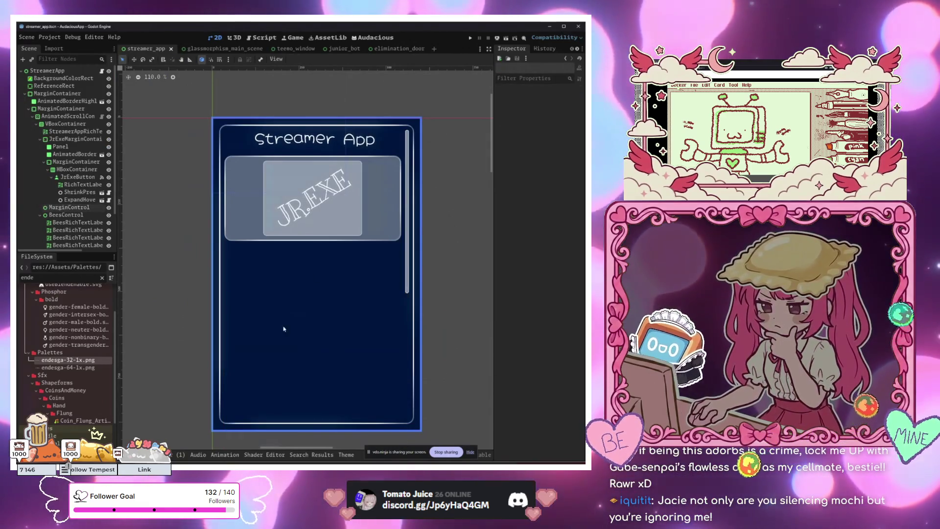
# Inspect the HBoxContainer and MarginControl layout nodes of the Streamer App panel.
pyautogui.click(237, 195)
pyautogui.click(239, 269)
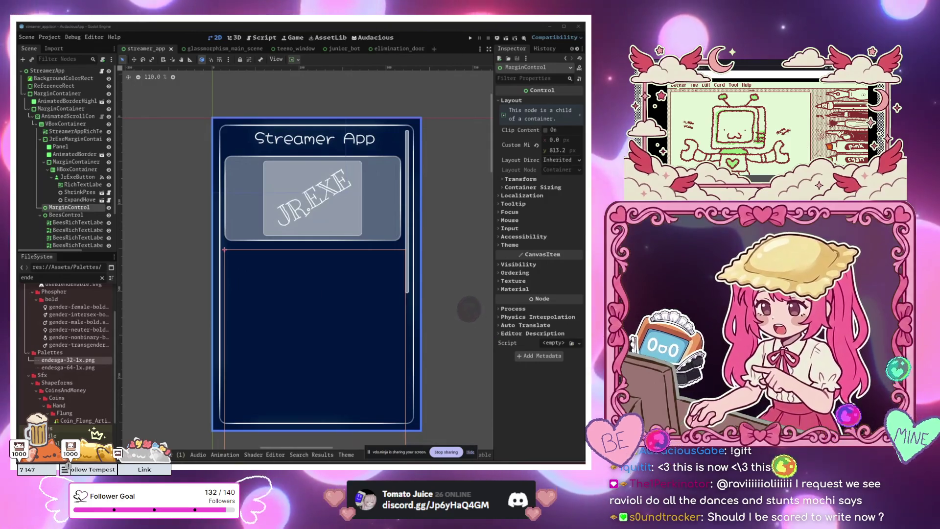
pyautogui.moveTo(80, 460)
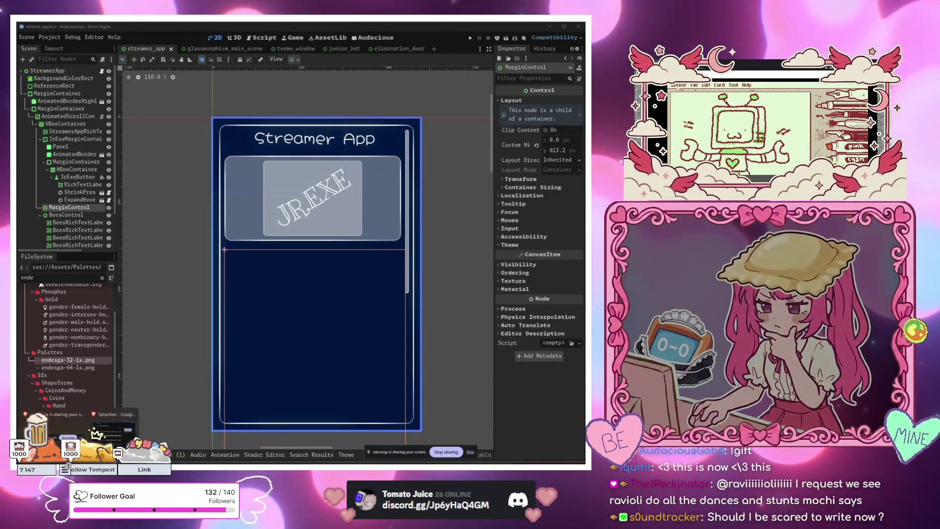
pyautogui.click(440, 147)
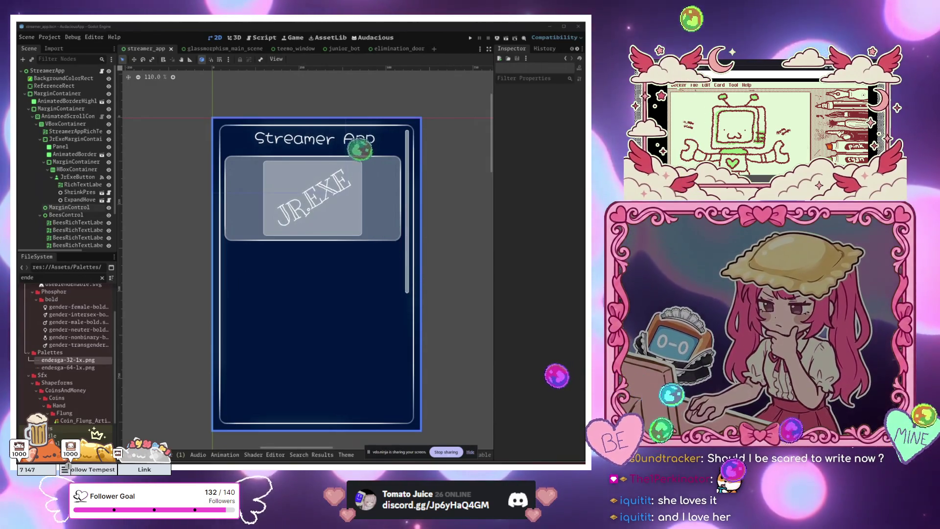
pyautogui.click(261, 278)
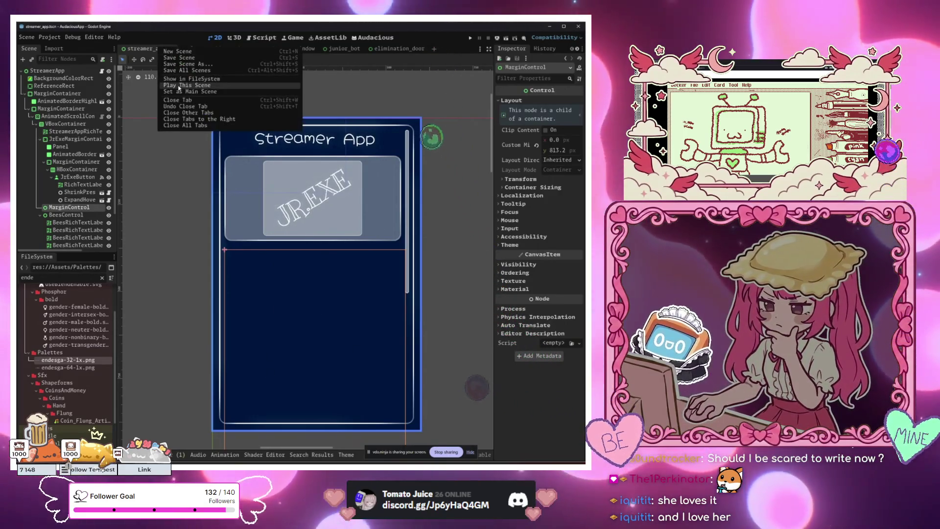
# Run streamer_app with F5, scroll the game window, and select the Streamer App title label.
pyautogui.press('F5')
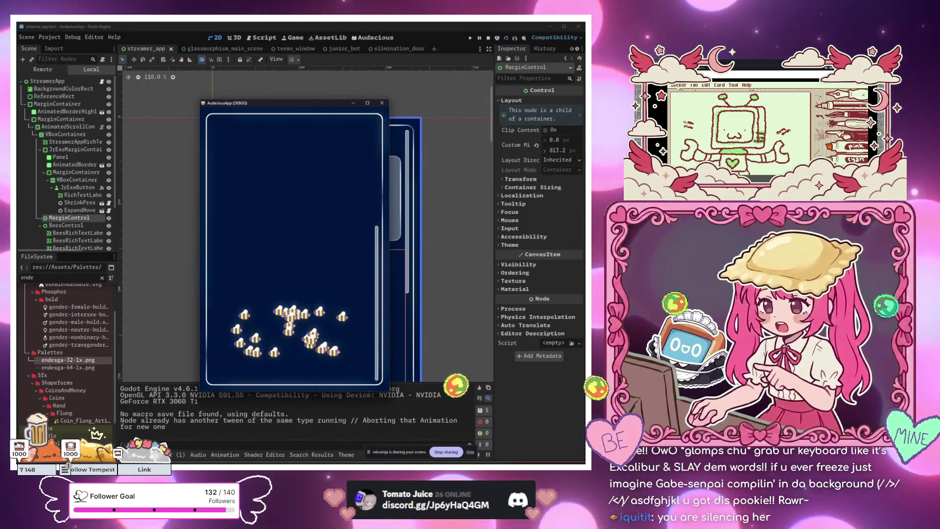
pyautogui.scroll(-5, 342, 358)
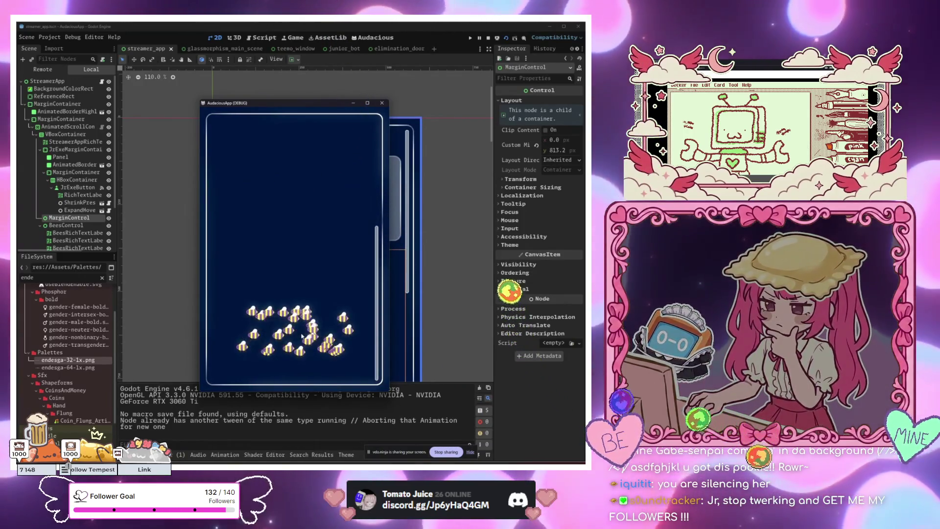
pyautogui.scroll(1, 301, 336)
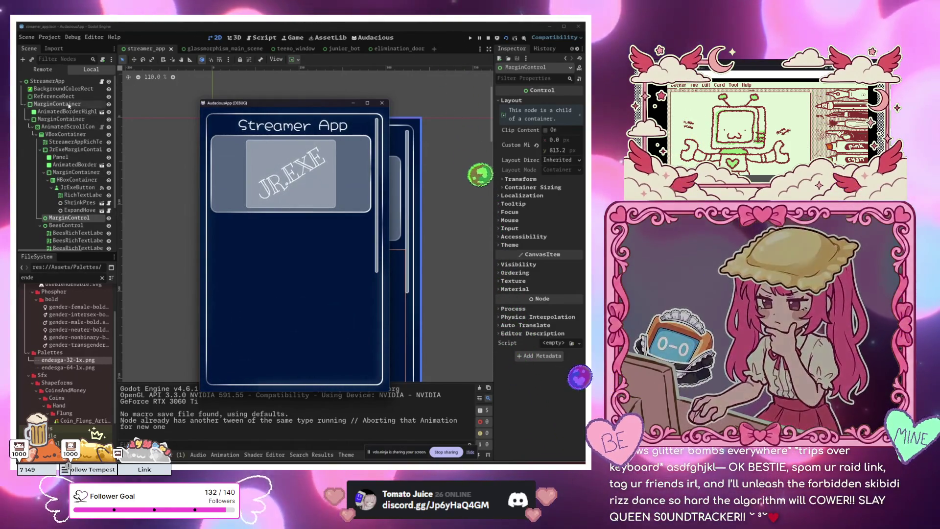
pyautogui.click(99, 86)
pyautogui.click(80, 142)
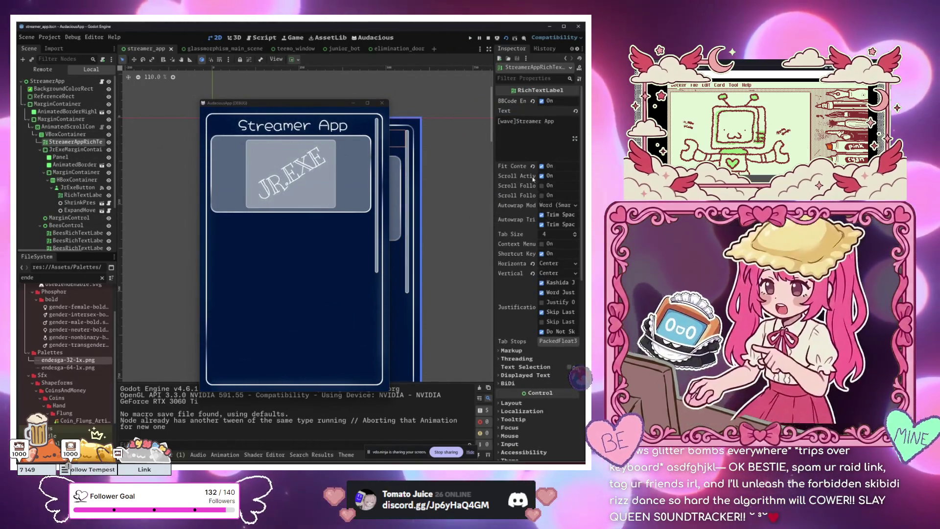
# Enlarge the title's Normal font size and set its Custom Minimum Size height to 100 px.
pyautogui.scroll(-5, 553, 323)
pyautogui.moveTo(549, 276); pyautogui.dragTo(564, 276)
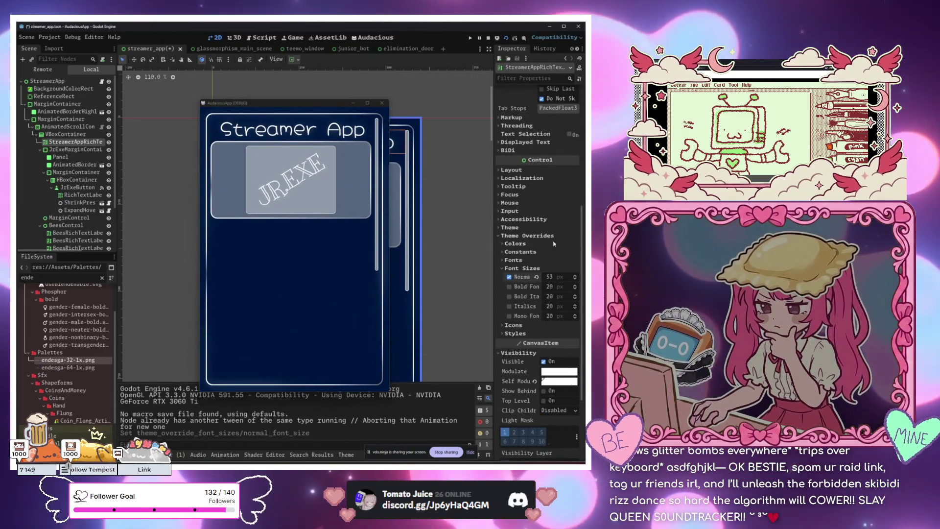
pyautogui.click(530, 171)
pyautogui.moveTo(554, 228); pyautogui.dragTo(565, 229)
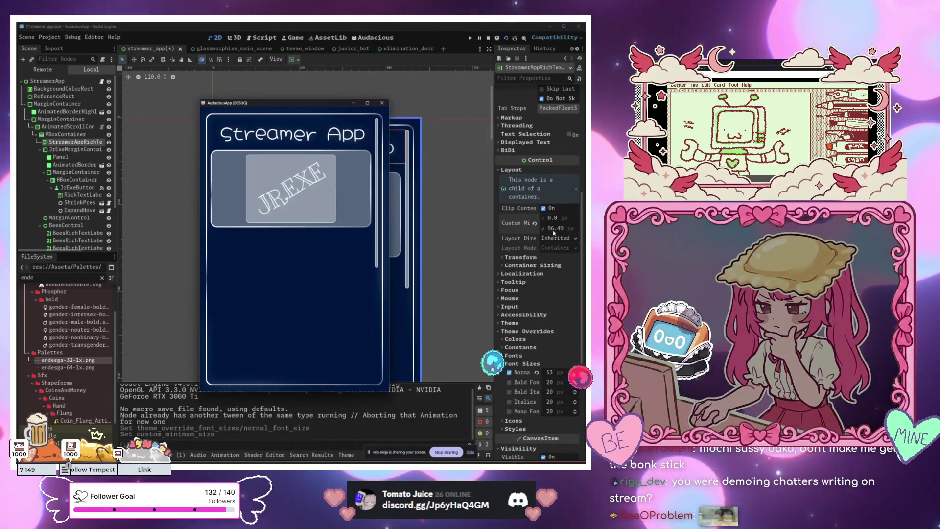
pyautogui.moveTo(555, 230); pyautogui.dragTo(557, 231)
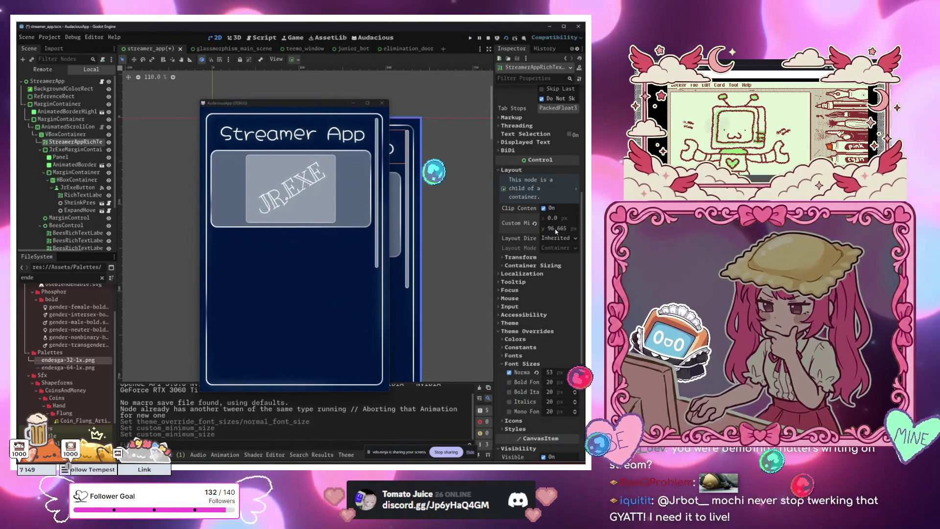
pyautogui.click(557, 231)
pyautogui.write('100')
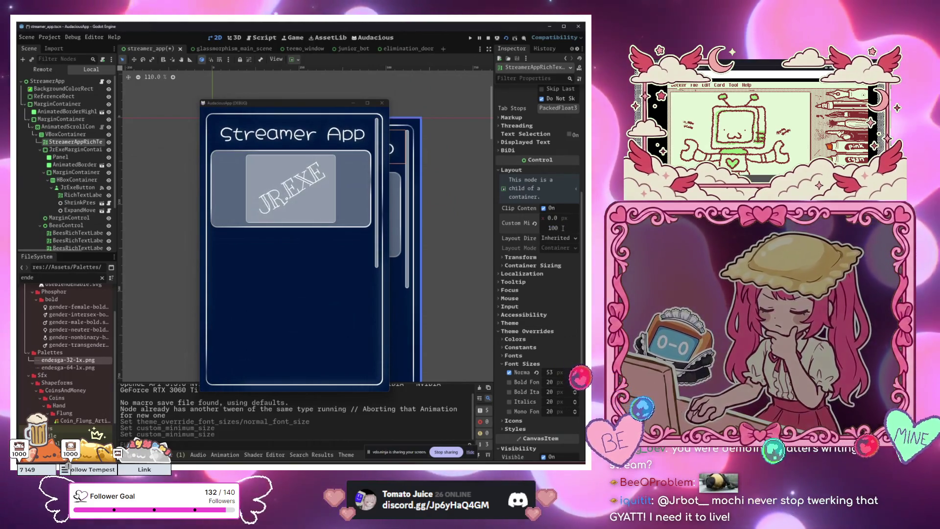
pyautogui.press('Return')
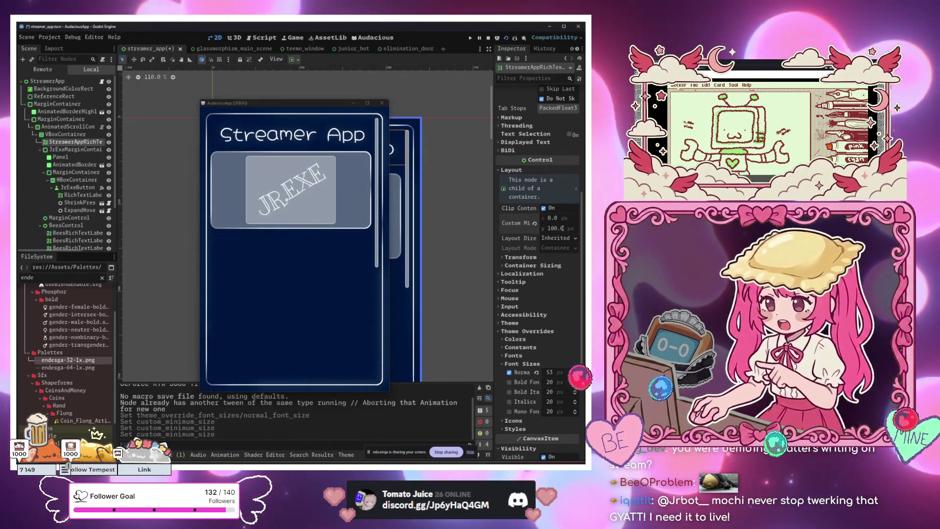
pyautogui.click(61, 143)
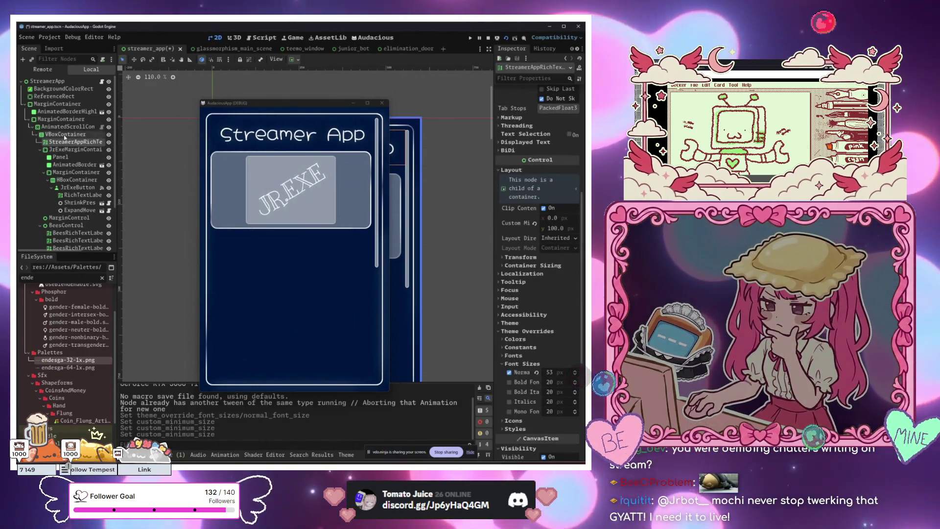
pyautogui.press('Up')
# Set the VBoxContainer's Separation override to 20 and minimize the running Streamer App window.
pyautogui.click(578, 202)
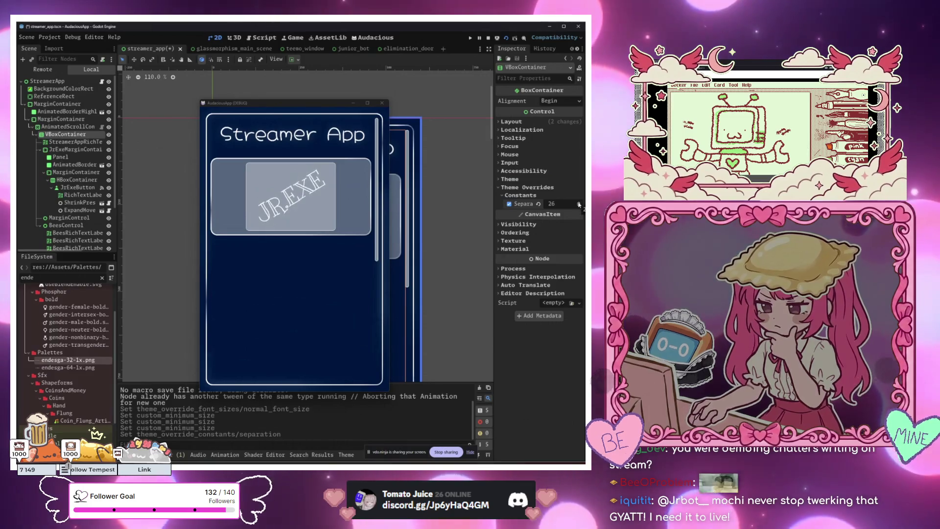
pyautogui.click(578, 206)
pyautogui.moveTo(283, 103)
pyautogui.mouseDown()
pyautogui.moveTo(125, 122)
pyautogui.moveTo(267, 98)
pyautogui.moveTo(224, 86)
pyautogui.mouseUp()
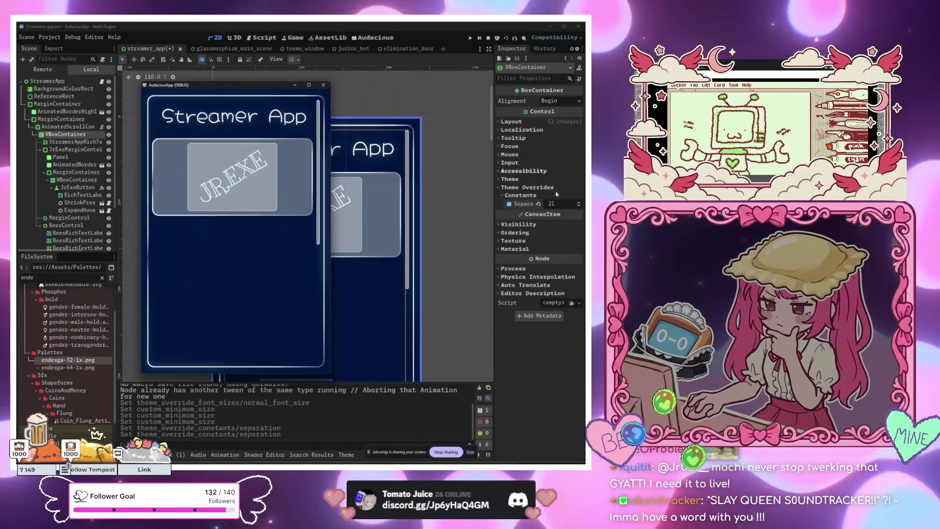
pyautogui.click(579, 206)
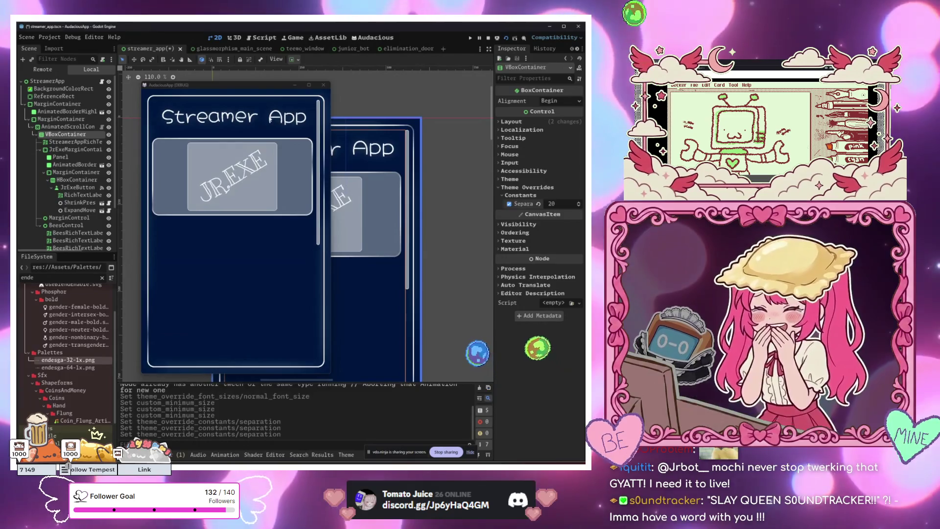
pyautogui.click(270, 119)
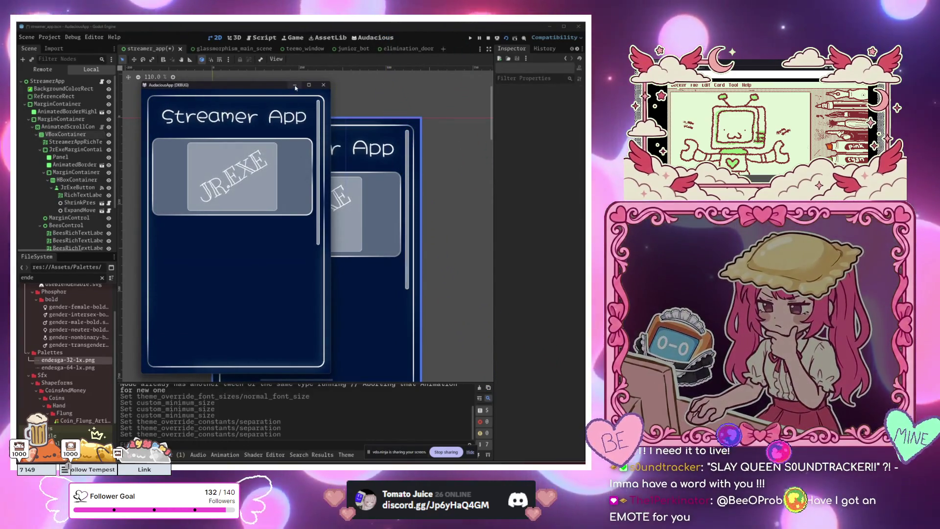
pyautogui.click(295, 88)
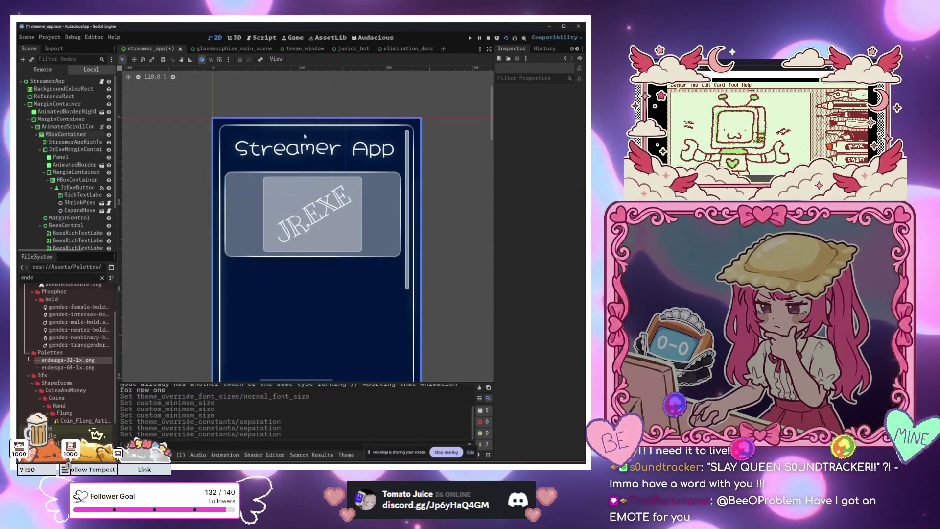
# Select the HBoxContainer, then the Panel behind the JR.EXE button to reach its style overrides.
pyautogui.click(387, 150)
pyautogui.scroll(5, 516, 151)
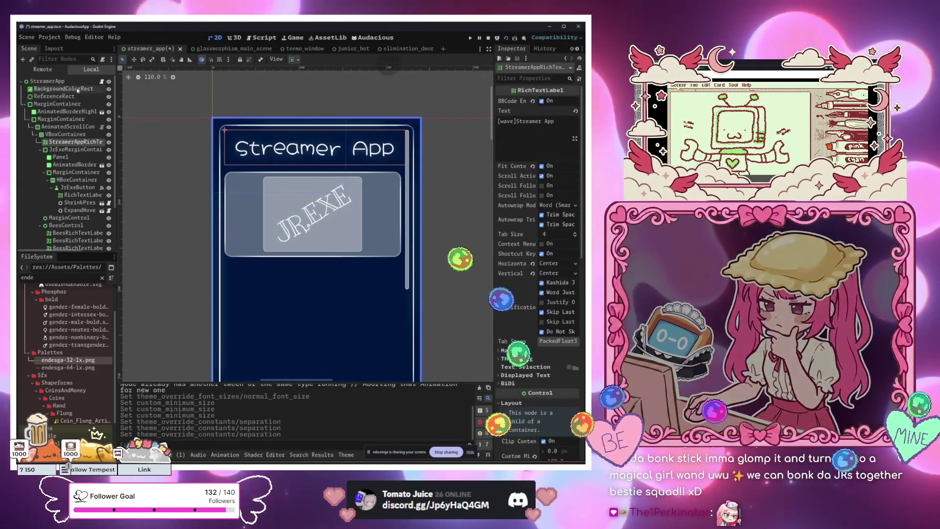
pyautogui.click(162, 235)
pyautogui.scroll(-5, 390, 236)
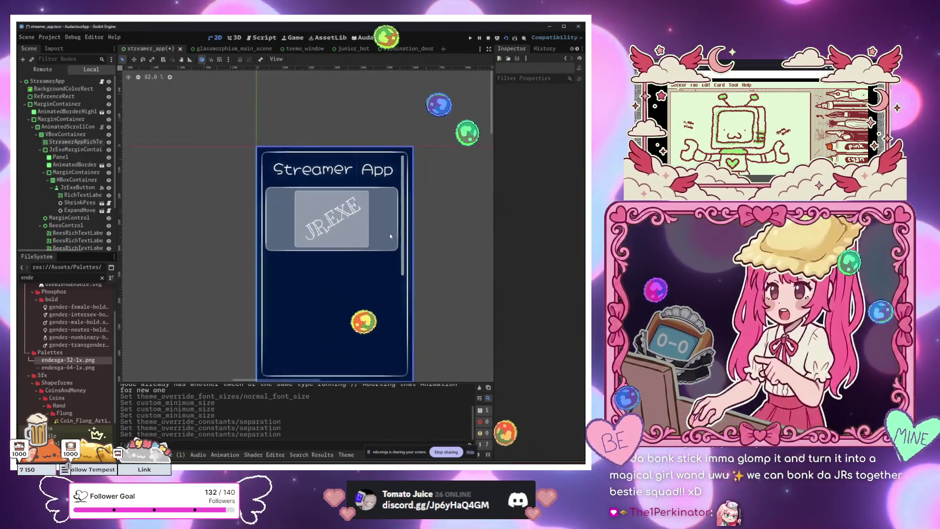
pyautogui.scroll(8, 390, 236)
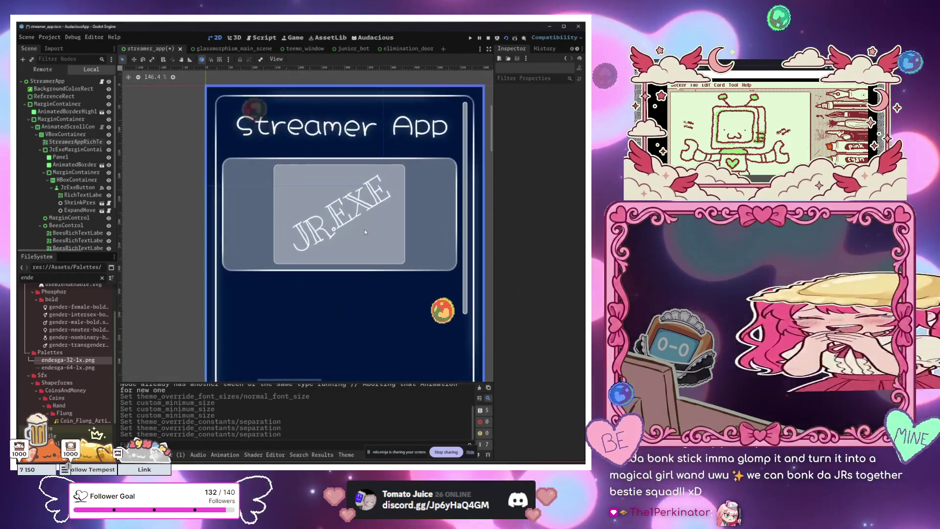
pyautogui.scroll(-3, 372, 230)
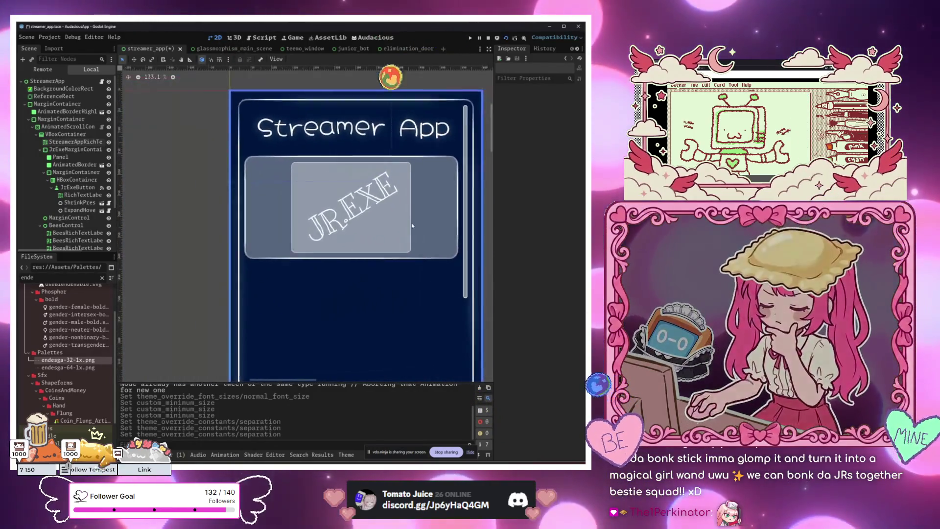
pyautogui.scroll(2, 407, 224)
pyautogui.click(426, 224)
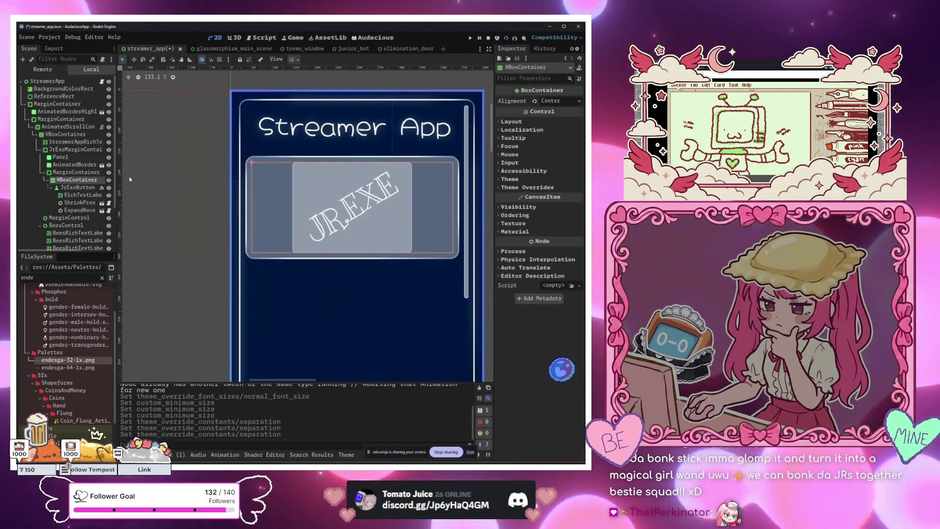
pyautogui.click(61, 157)
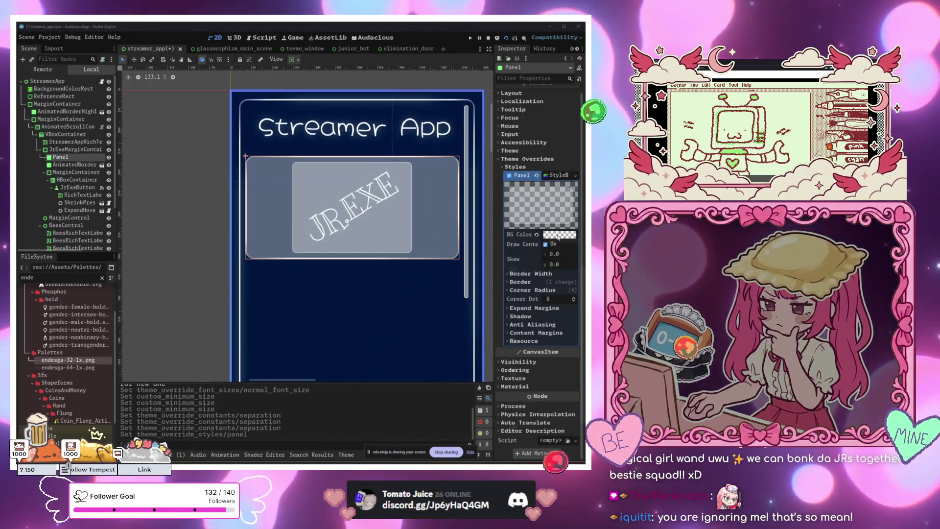
# Lower the Panel's BG Color alpha to about ffffff15, then deselect to preview the card.
pyautogui.click(560, 234)
pyautogui.moveTo(535, 390); pyautogui.dragTo(506, 394)
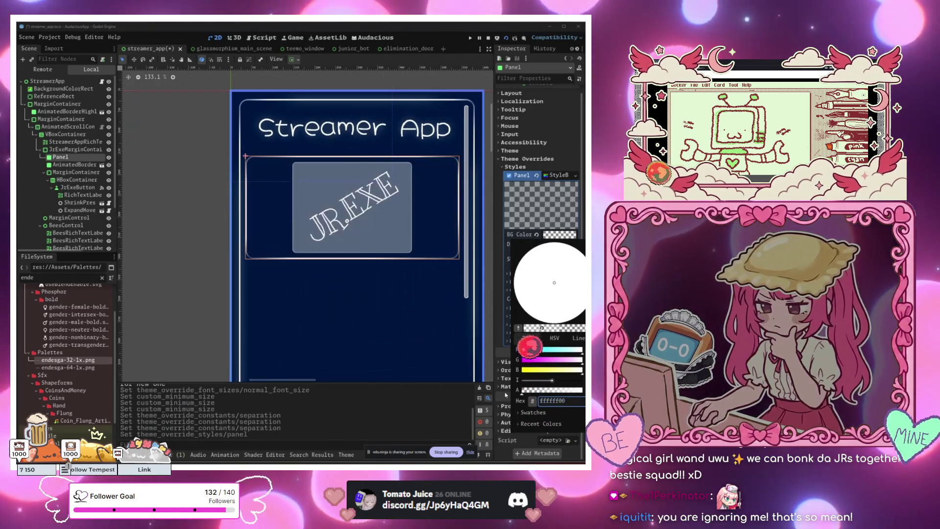
pyautogui.click(524, 390)
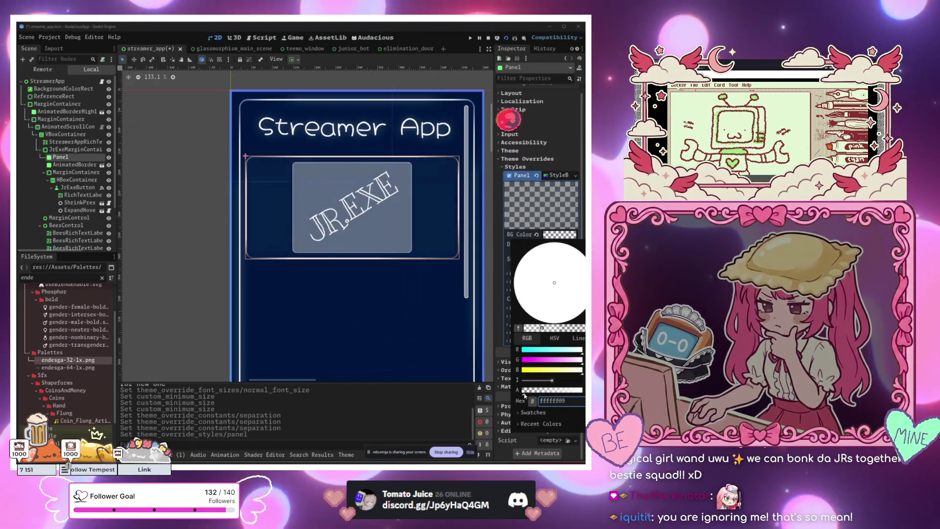
pyautogui.click(388, 329)
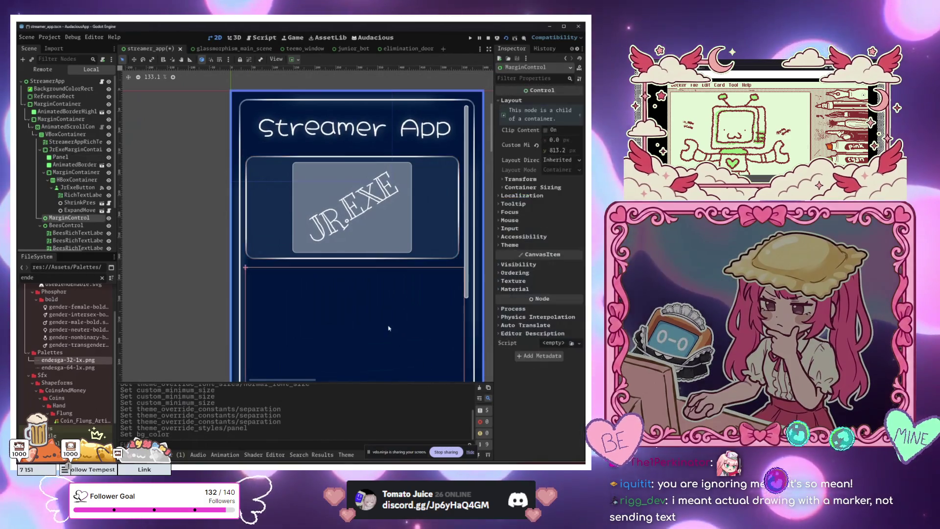
pyautogui.scroll(-3, 364, 304)
pyautogui.moveTo(363, 305)
pyautogui.mouseDown()
pyautogui.moveTo(300, 237)
pyautogui.moveTo(366, 243)
pyautogui.mouseUp()
pyautogui.click(217, 223)
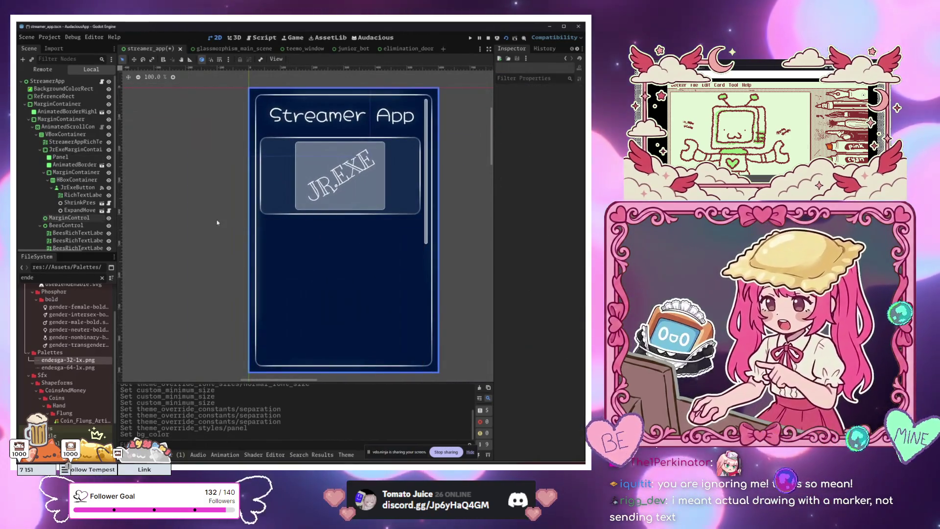
# Reselect the Panel, confirm its translucent background colour, and deselect to check the result.
pyautogui.click(276, 178)
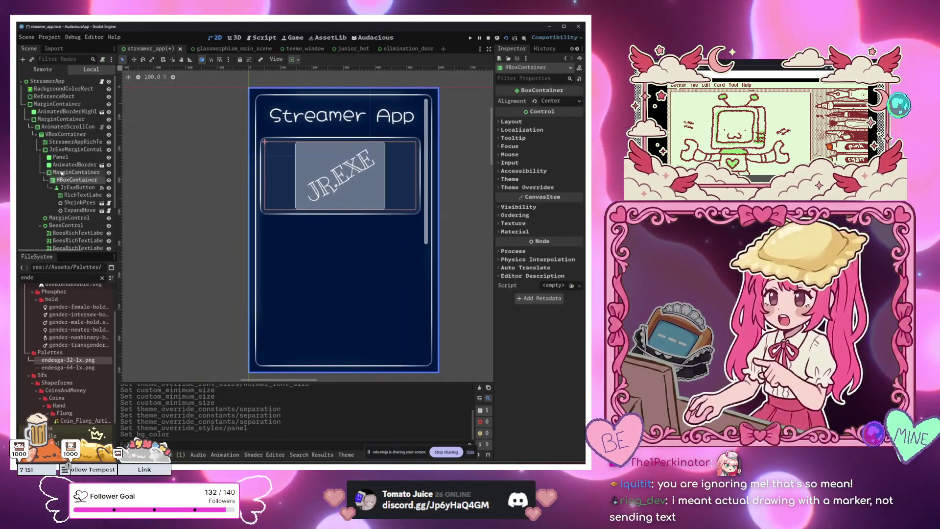
pyautogui.click(63, 157)
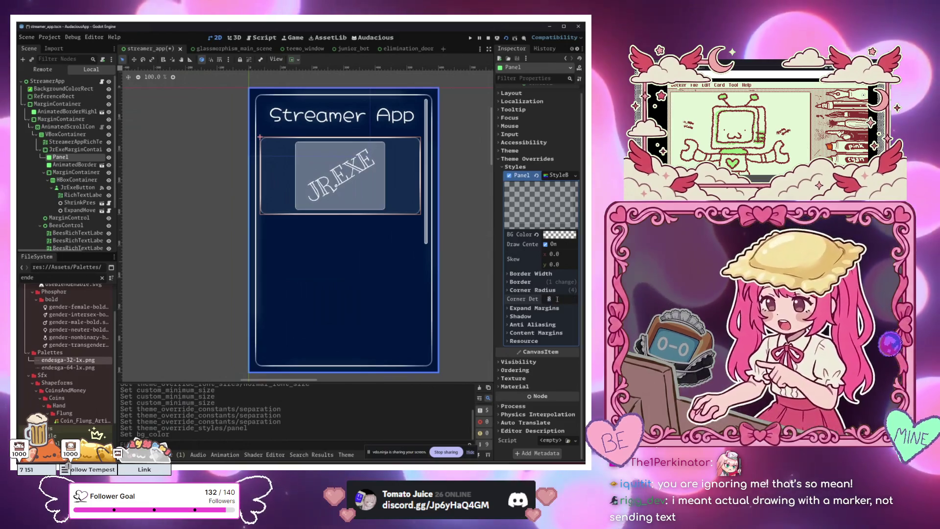
pyautogui.click(560, 235)
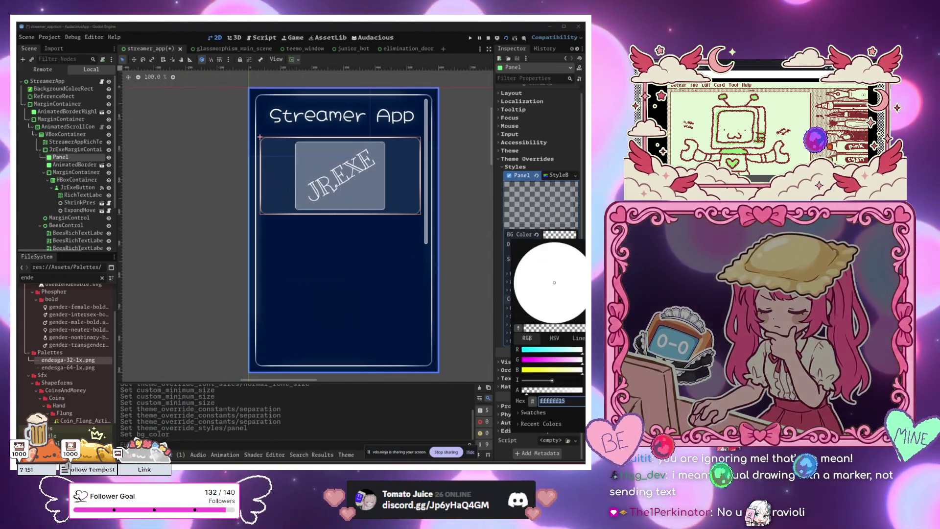
pyautogui.press('Escape')
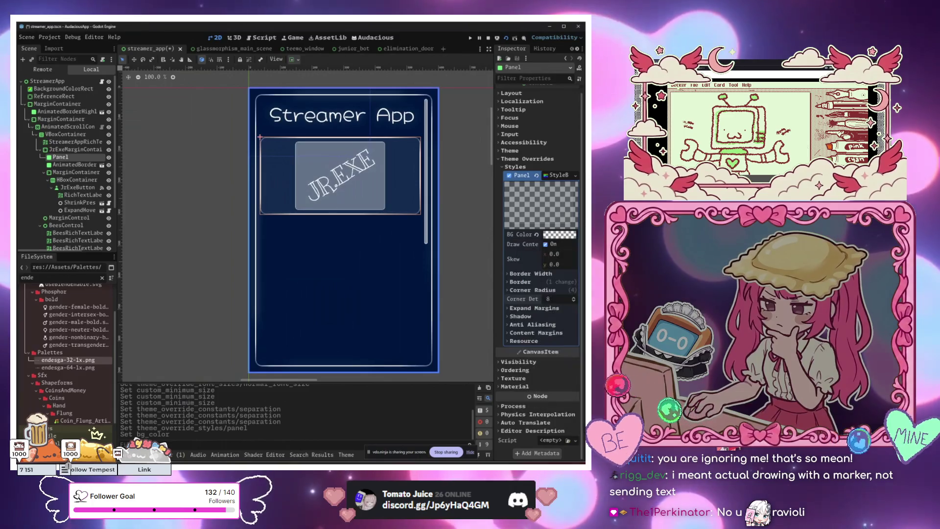
pyautogui.click(367, 336)
pyautogui.click(220, 231)
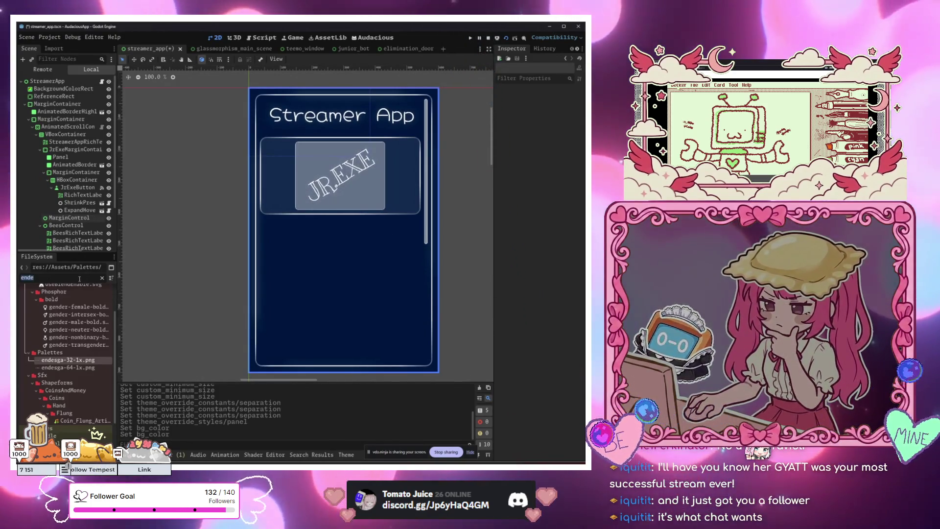
# Filter the FileSystem for 'pixel_', pick pixel_art_app.tscn, and save the scene with Ctrl+S.
pyautogui.hotkey('ctrl', 'a')
pyautogui.write('pixel_')
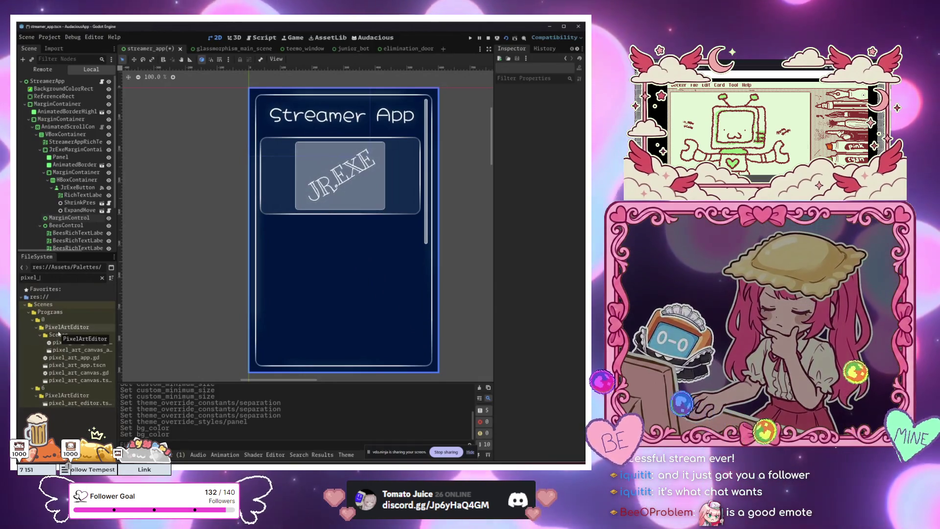
pyautogui.click(70, 365)
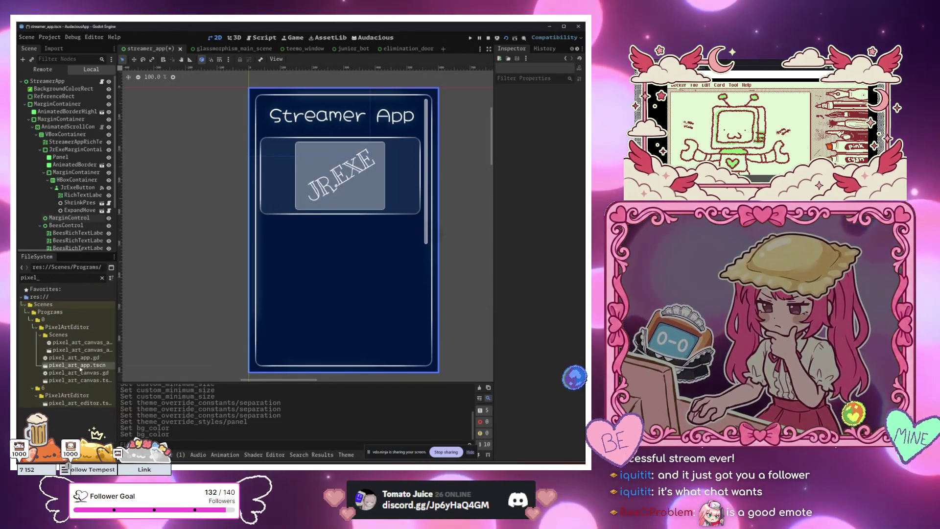
pyautogui.hotkey('ctrl', 's')
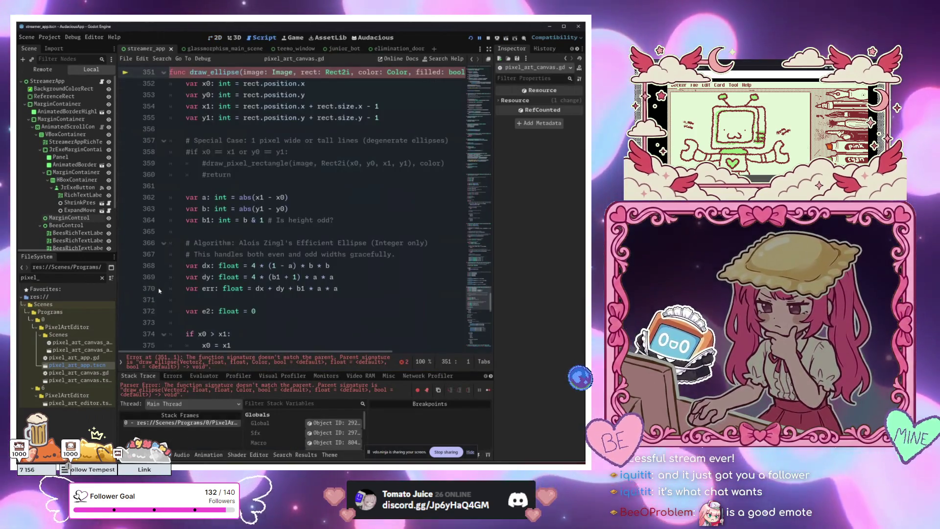
pyautogui.scroll(4, 259, 225)
pyautogui.click(265, 231)
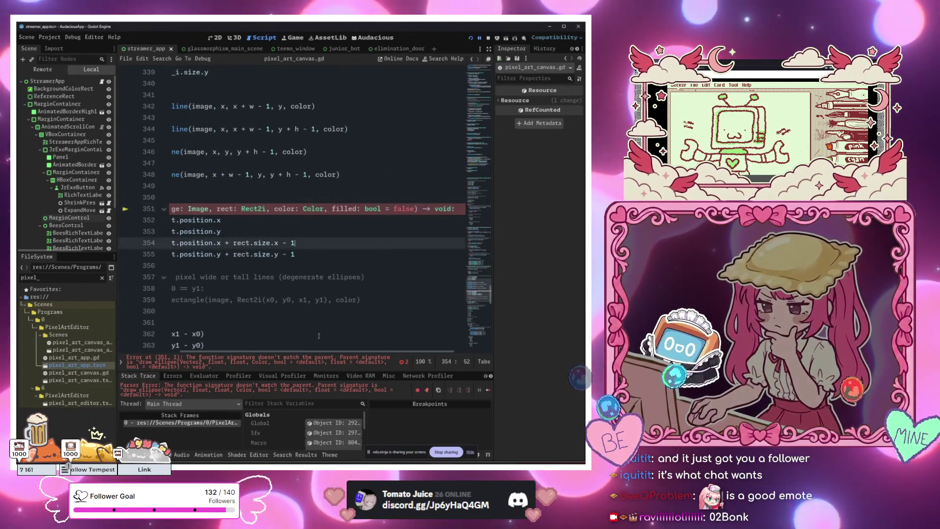
pyautogui.click(308, 363)
pyautogui.click(298, 294)
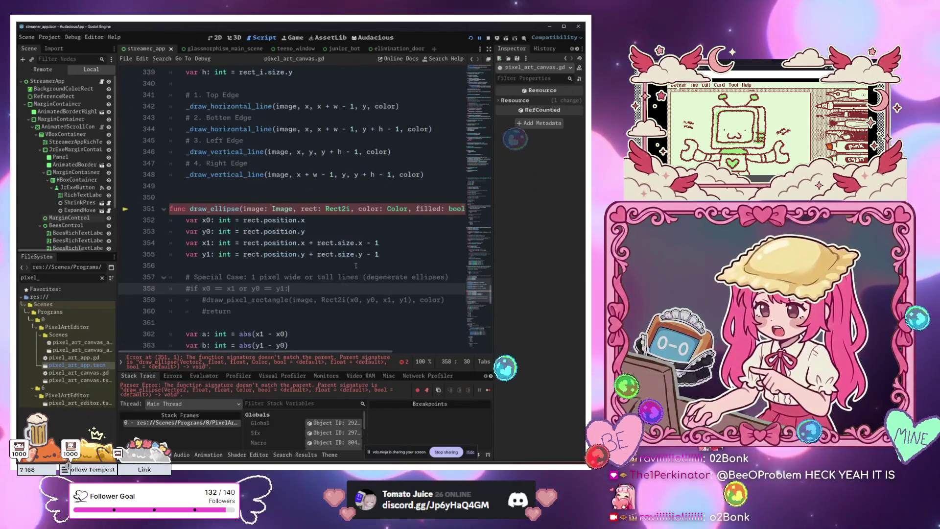
pyautogui.click(341, 227)
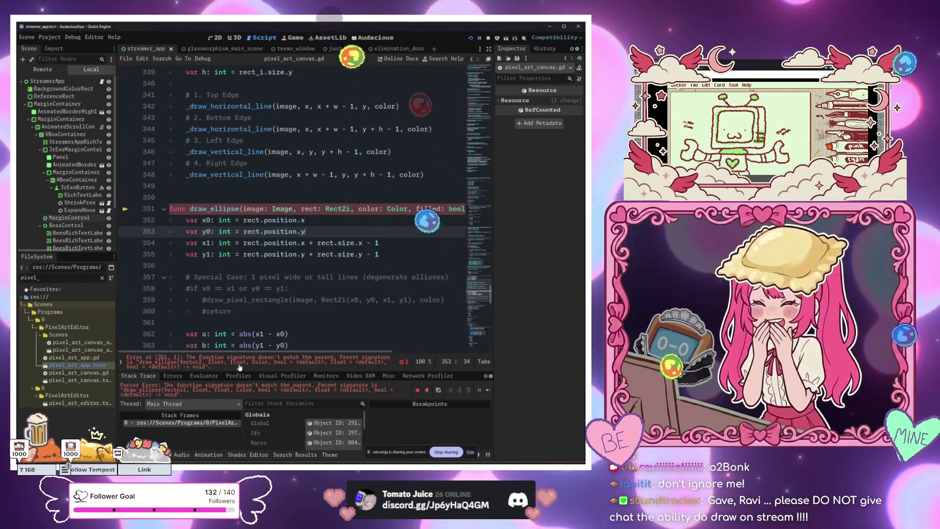
pyautogui.click(196, 265)
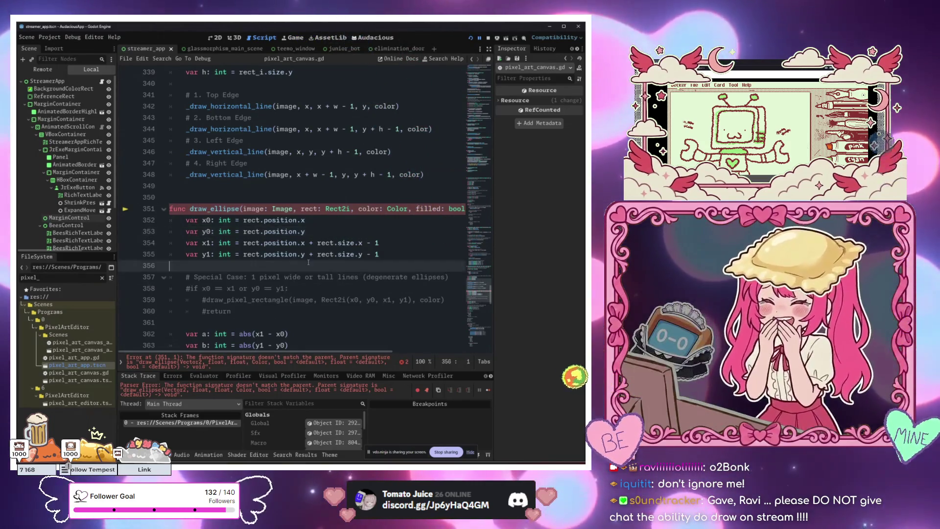
pyautogui.click(260, 220)
pyautogui.hscroll(3, 343, 220)
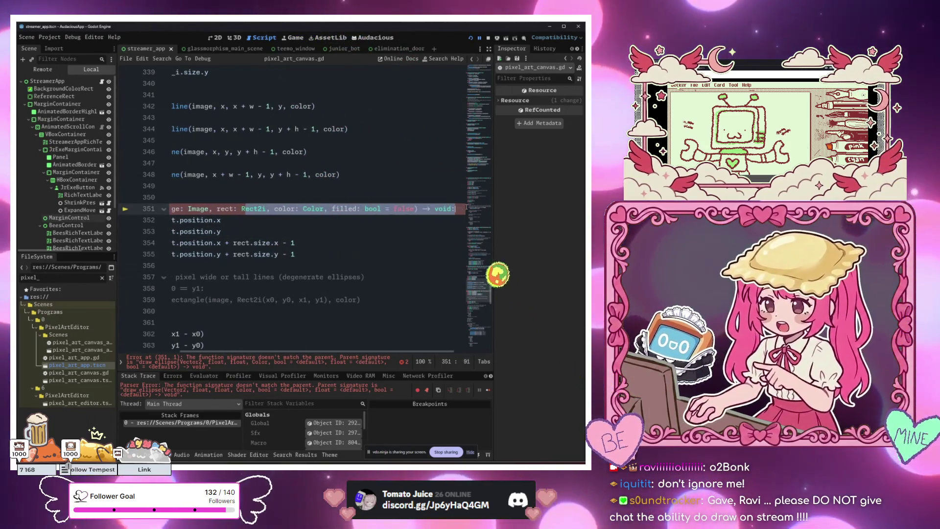
pyautogui.click(412, 243)
pyautogui.click(434, 208)
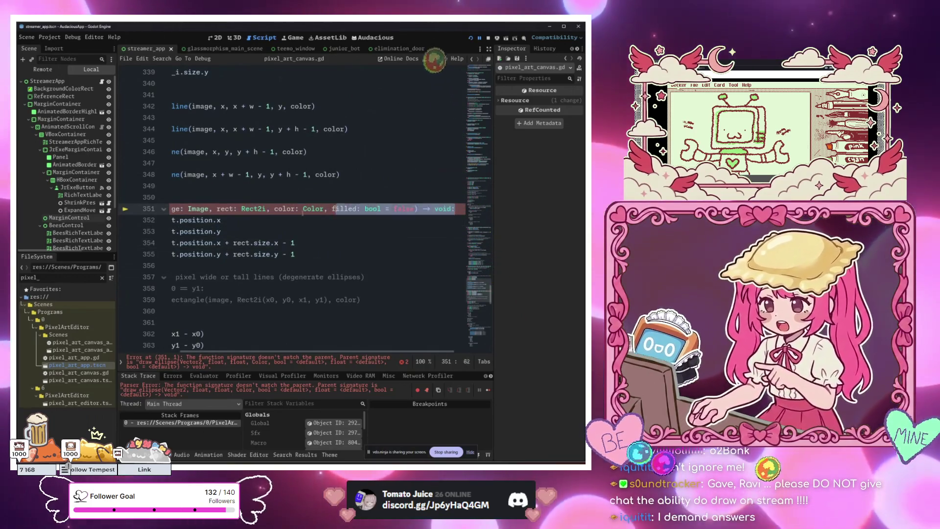
pyautogui.press('End')
pyautogui.press('Right')
pyautogui.press('Up')
pyautogui.press('Home')
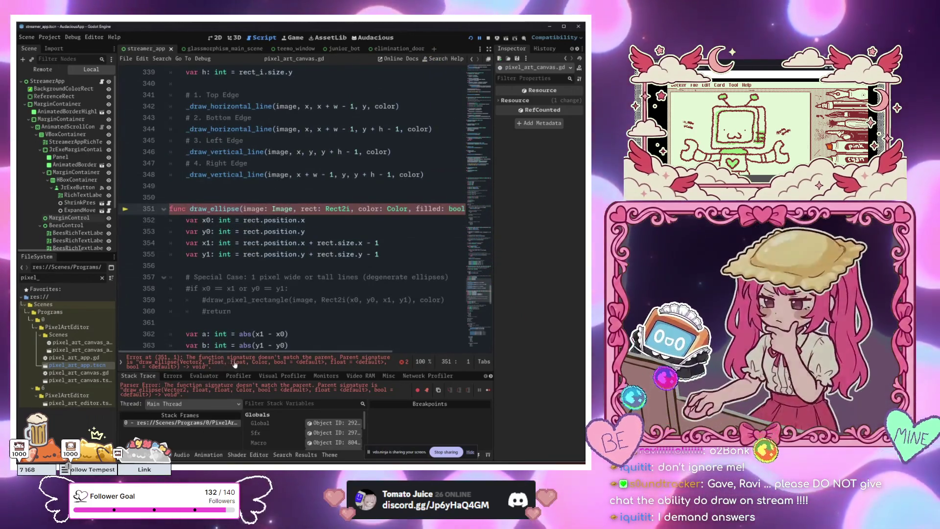
pyautogui.scroll(10, 322, 274)
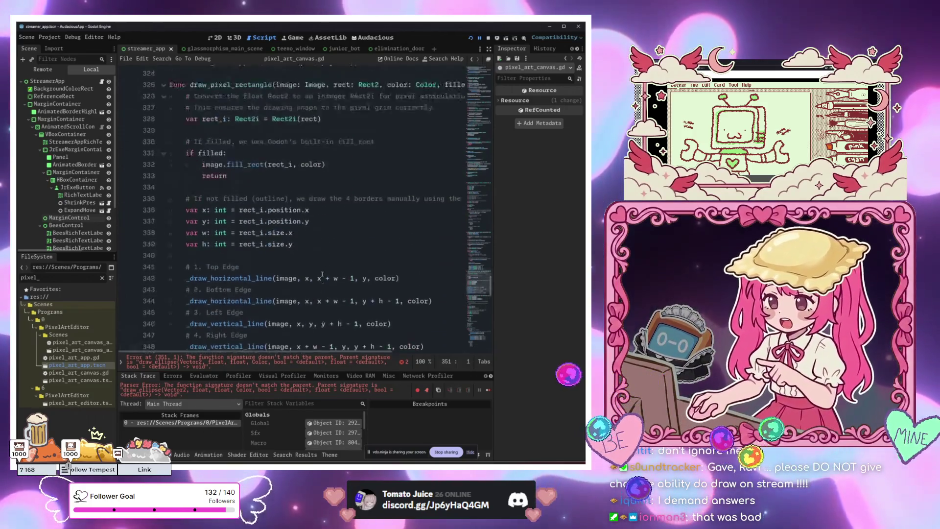
pyautogui.scroll(-11, 322, 274)
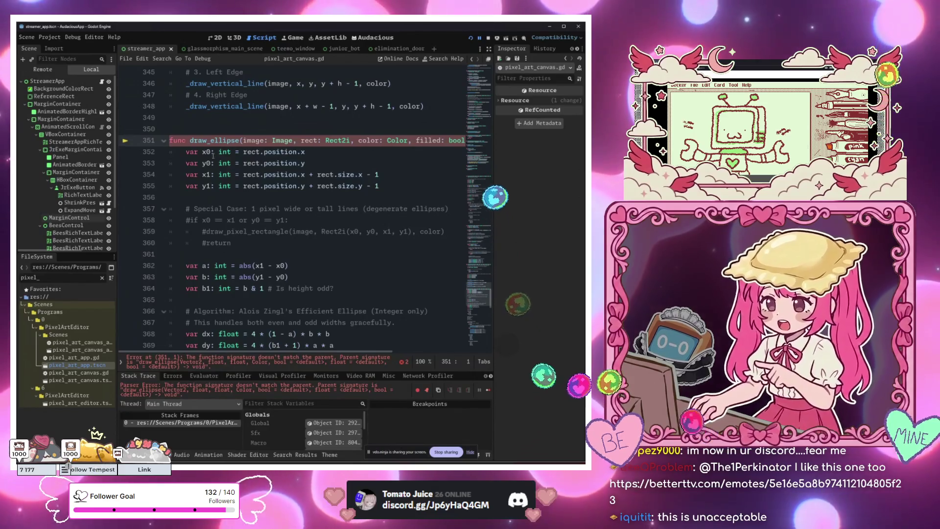
pyautogui.click(229, 152)
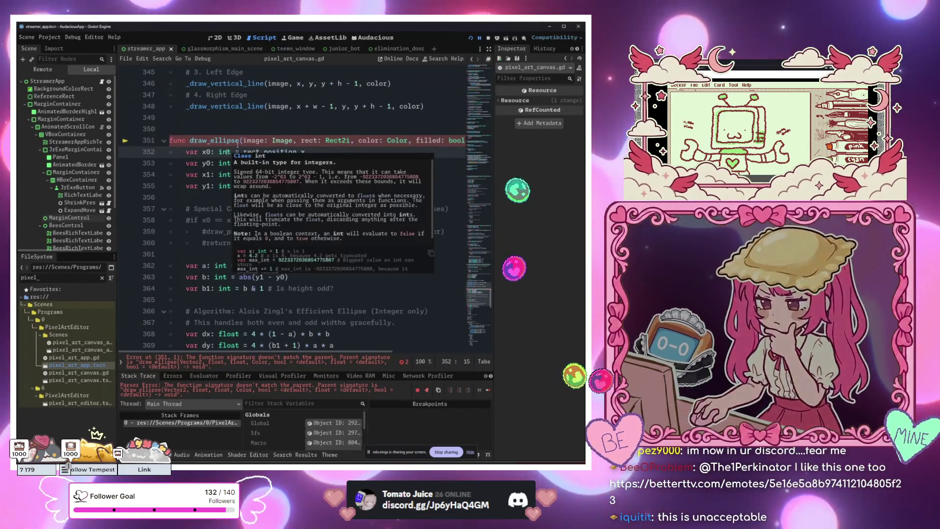
pyautogui.moveTo(238, 145)
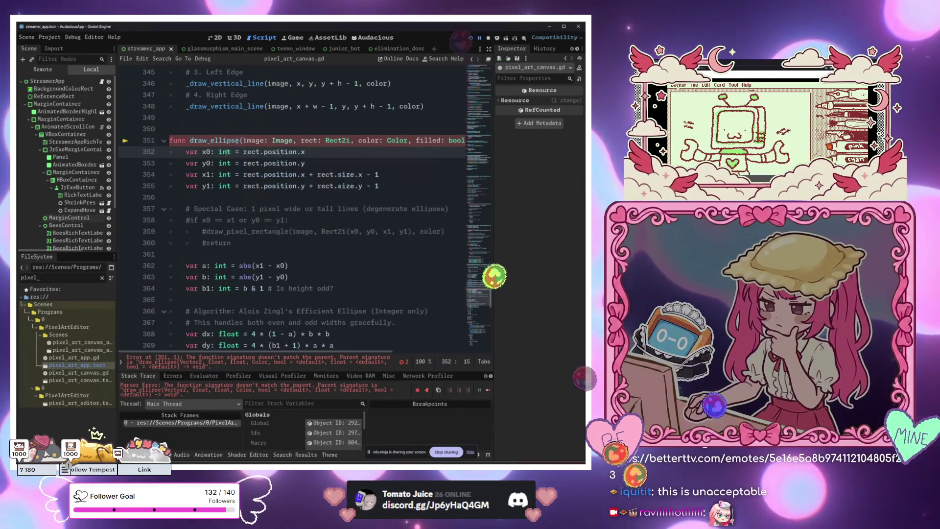
pyautogui.click(302, 217)
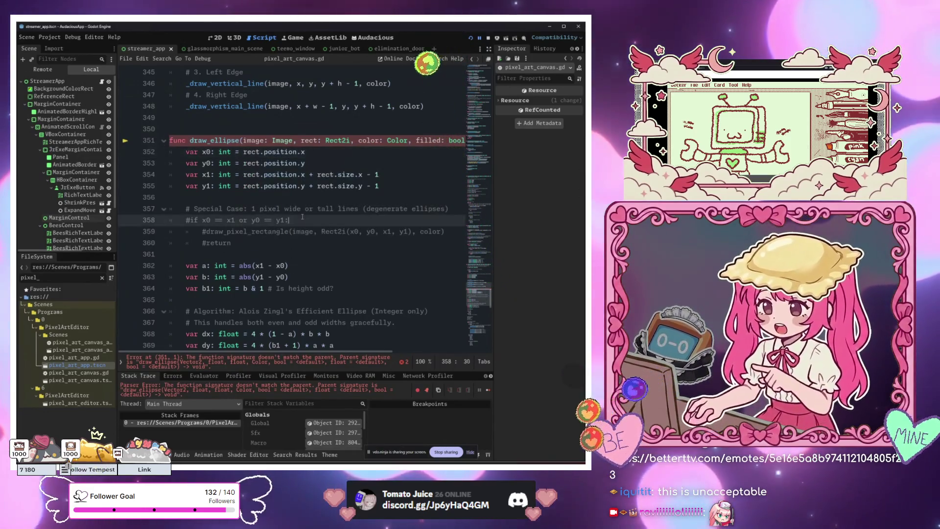
pyautogui.moveTo(264, 231)
pyautogui.mouseDown()
pyautogui.moveTo(267, 272)
pyautogui.moveTo(266, 126)
pyautogui.moveTo(264, 266)
pyautogui.mouseUp()
pyautogui.scroll(3, 279, 255)
pyautogui.click(292, 243)
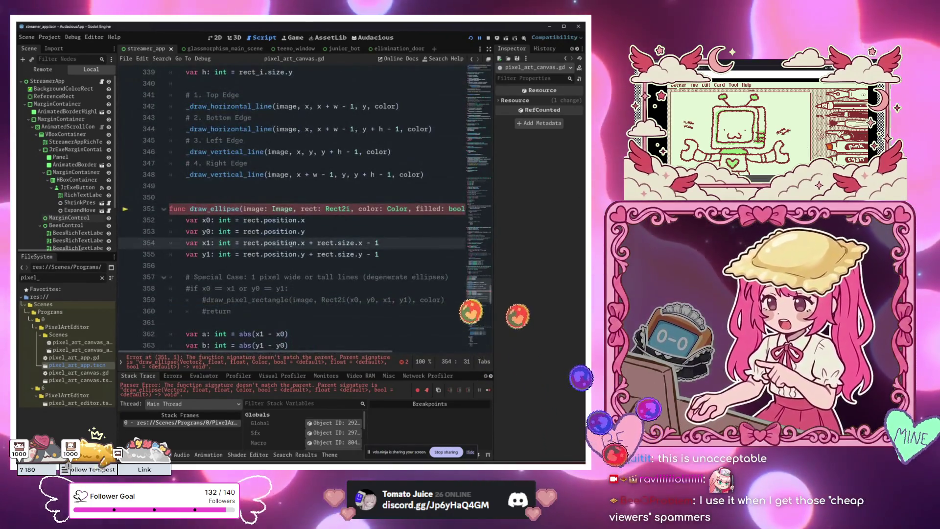
# Search the built-in help for 'draw_ell' to find CanvasItem's draw_ellipse, then dismiss it.
pyautogui.press('F1')
pyautogui.write('draw_')
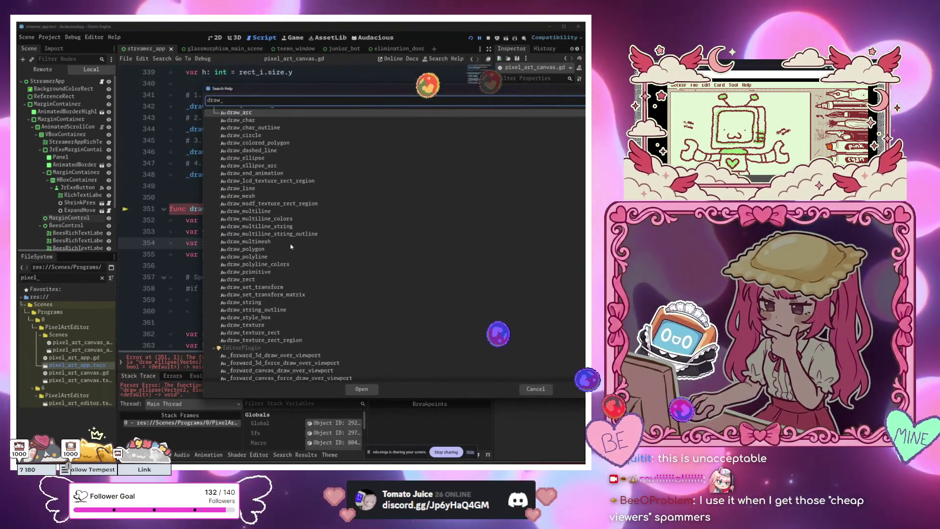
pyautogui.write('ell')
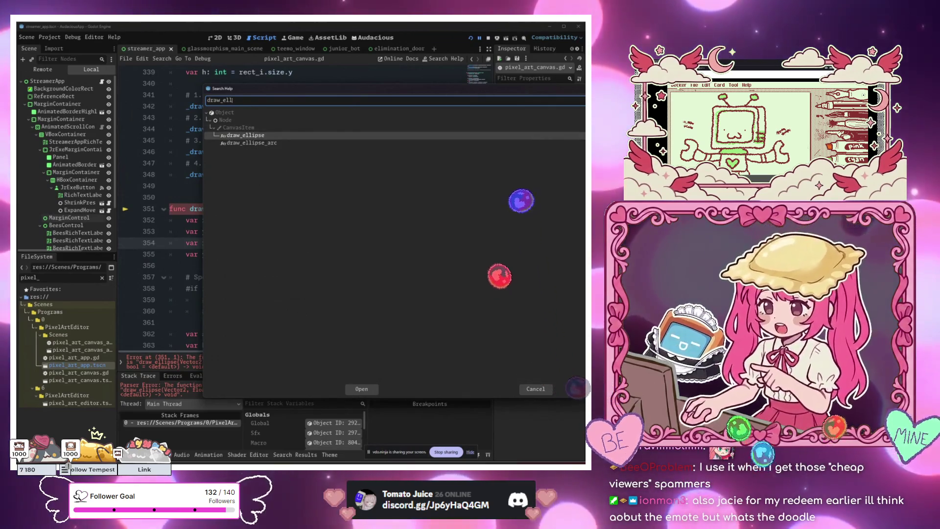
pyautogui.press('Escape')
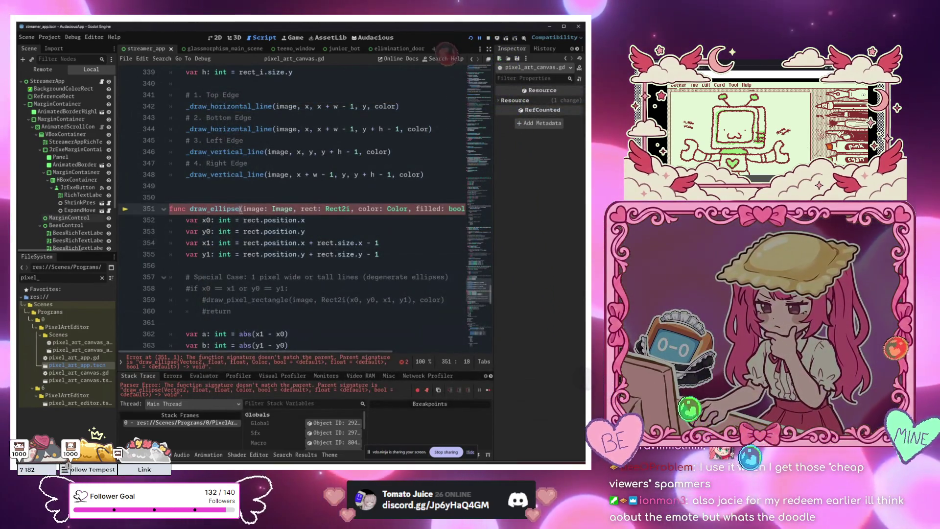
# Step through both draw_ellipse matches, open the Replace field, then put the caret on line 361.
pyautogui.hotkey('ctrl', 'f')
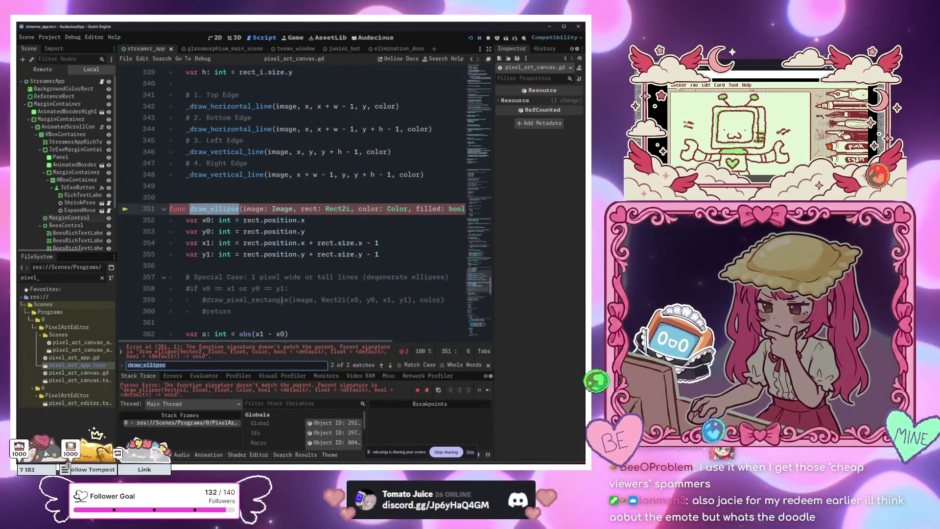
pyautogui.click(381, 365)
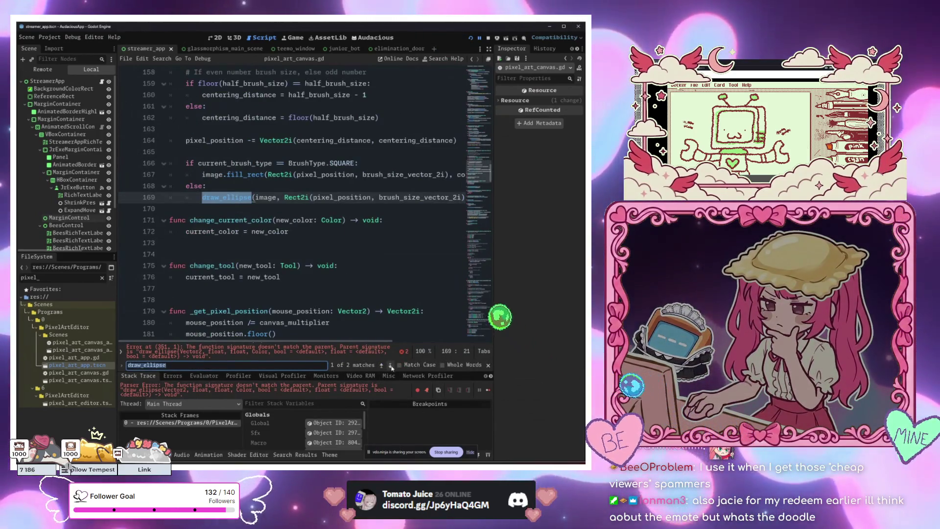
pyautogui.click(391, 366)
pyautogui.hotkey('ctrl', 'r')
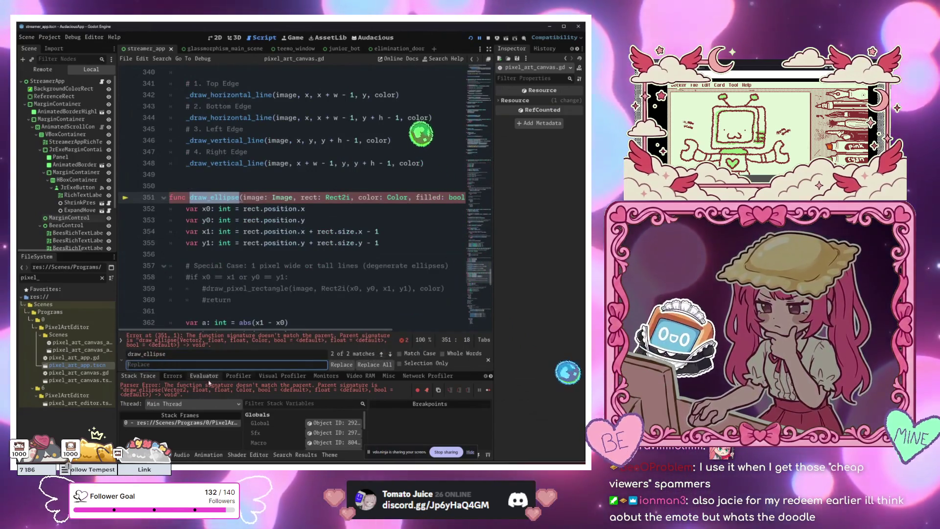
pyautogui.click(180, 356)
pyautogui.write('draw_ellipse')
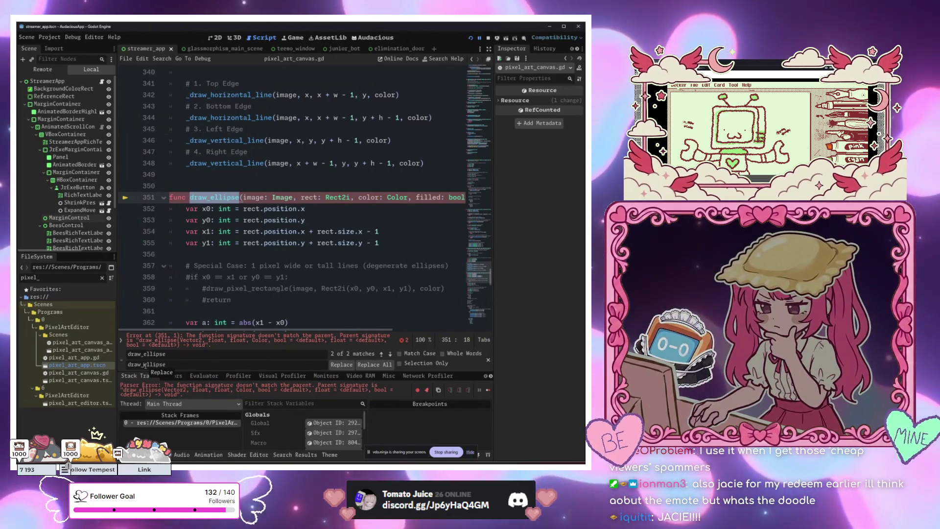
pyautogui.click(398, 243)
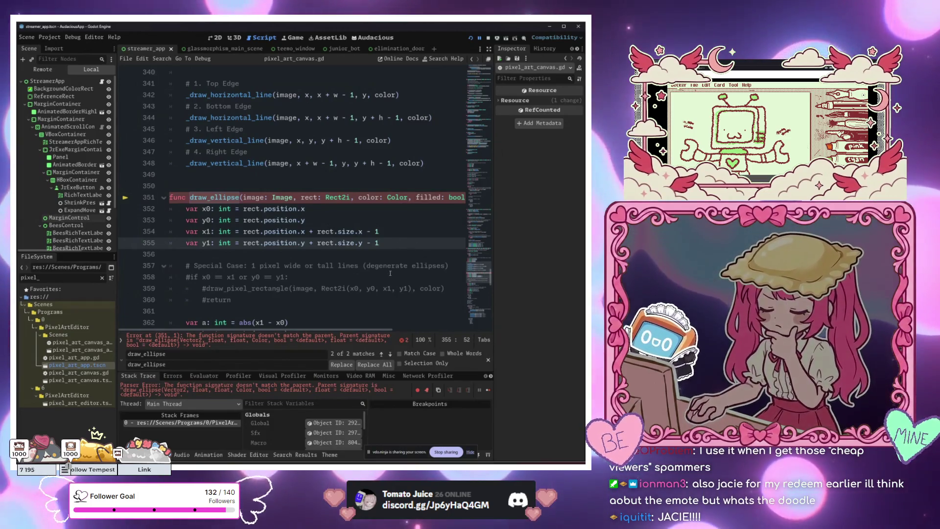
pyautogui.scroll(-4, 390, 273)
pyautogui.click(251, 172)
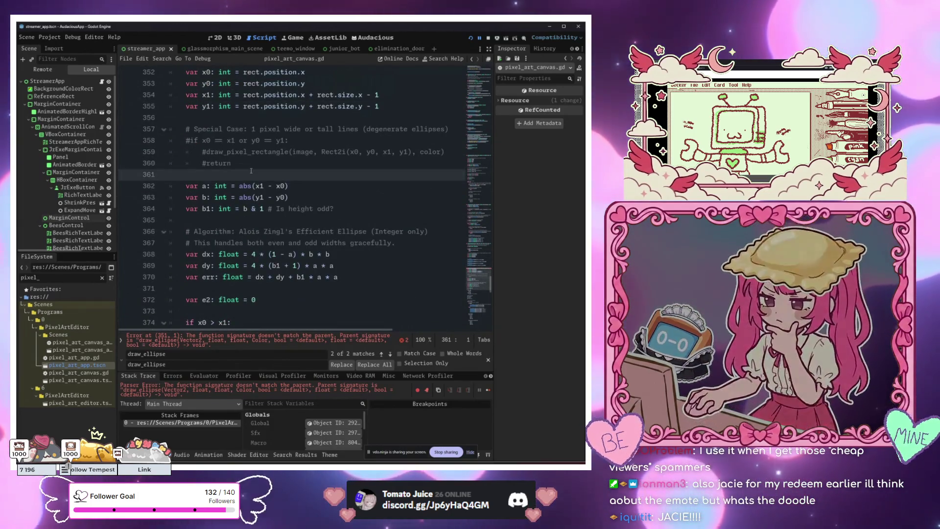
# Indent empty line 361, discarding the stray 'ui' autocomplete text.
pyautogui.write('ui')
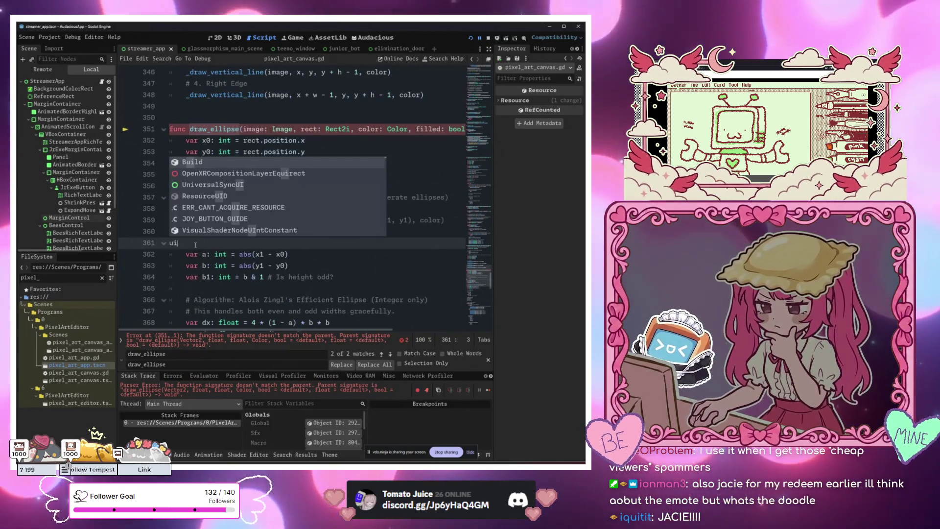
pyautogui.press('Escape')
pyautogui.press('Tab')
pyautogui.press('Tab')
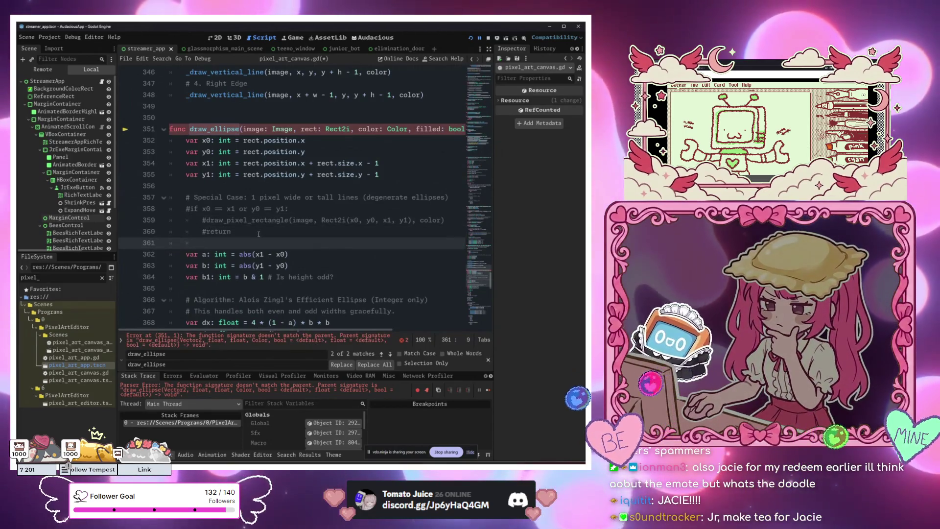
# Replace both draw_ellipse occurrences with draw_circle_ellipse, then save and run the app.
pyautogui.click(230, 152)
pyautogui.scroll(1, 221, 150)
pyautogui.click(211, 163)
pyautogui.scroll(1, 210, 163)
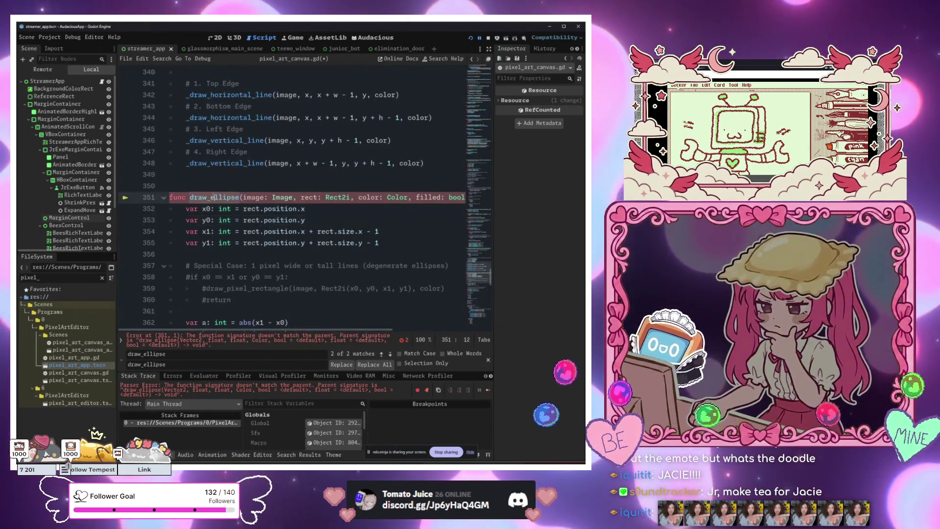
pyautogui.click(141, 365)
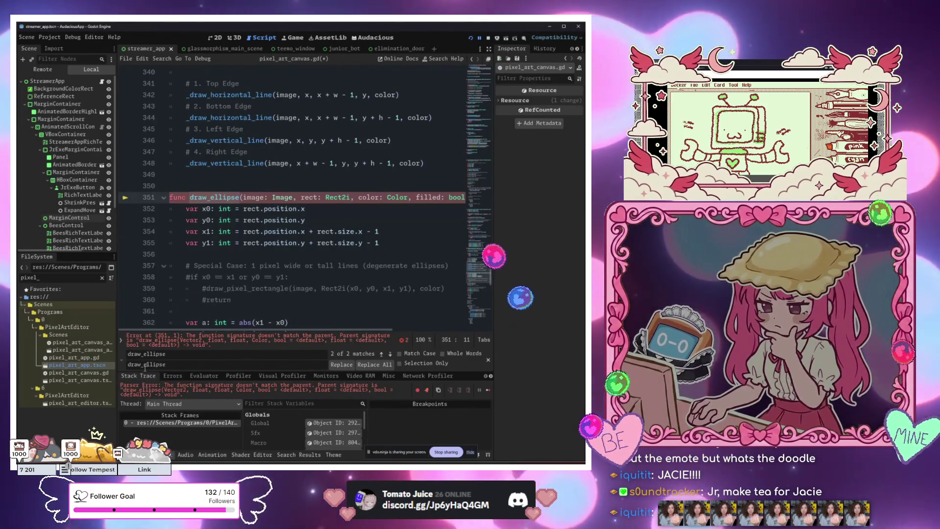
pyautogui.write('circle')
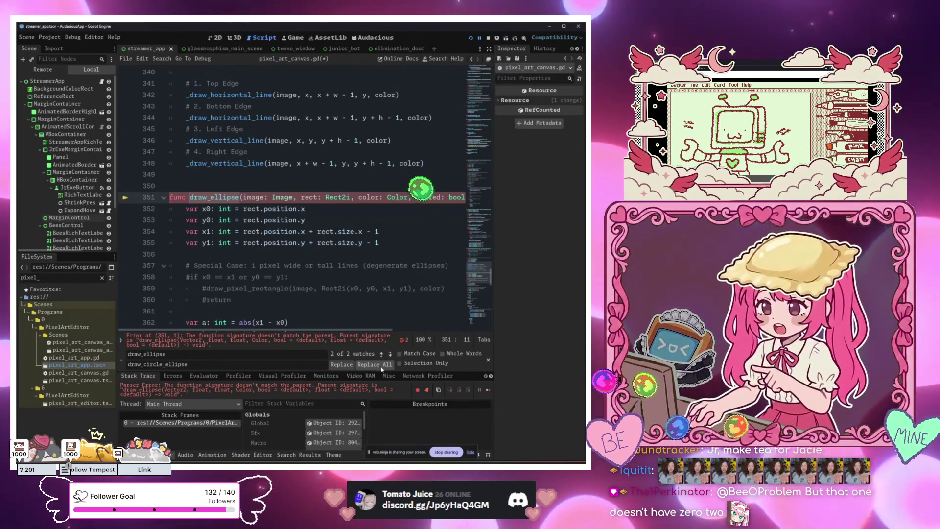
pyautogui.click(333, 219)
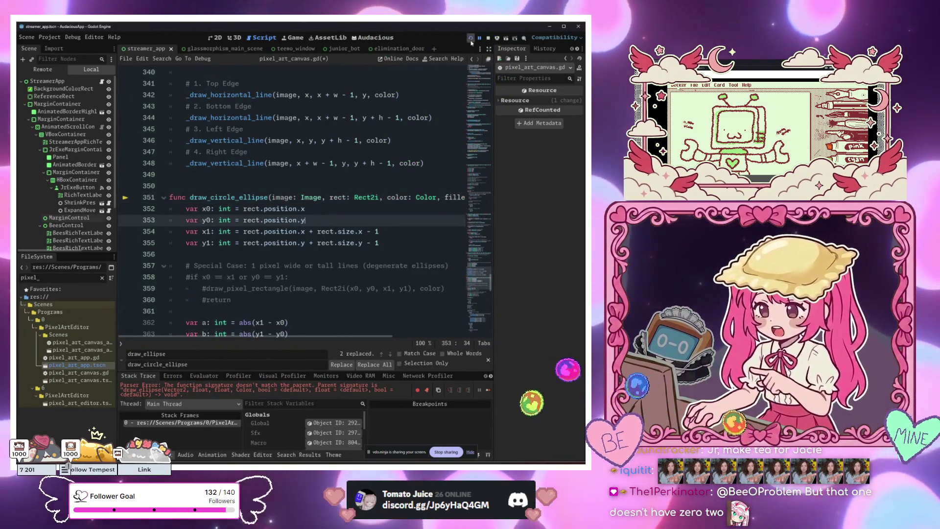
pyautogui.click(471, 40)
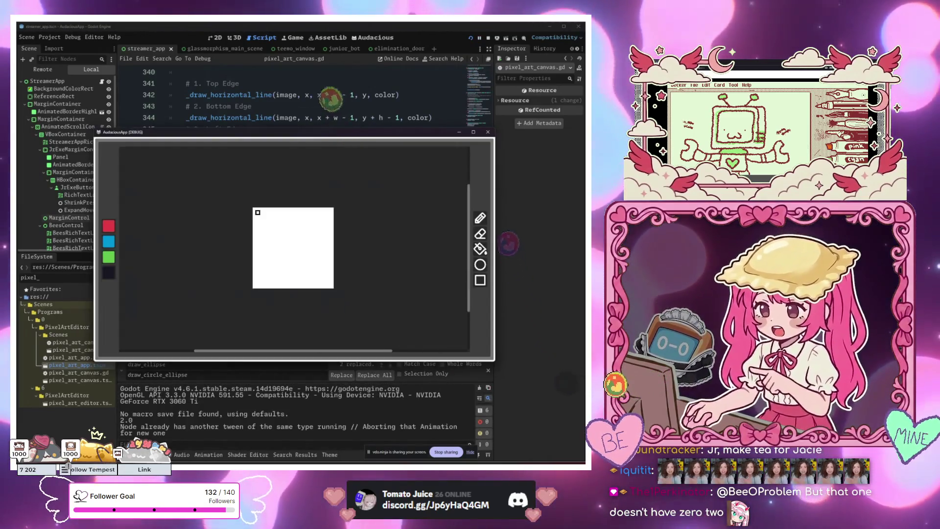
# Zoom the running pixel art canvas in and out, pan it, and switch the brush to red.
pyautogui.scroll(10, 274, 227)
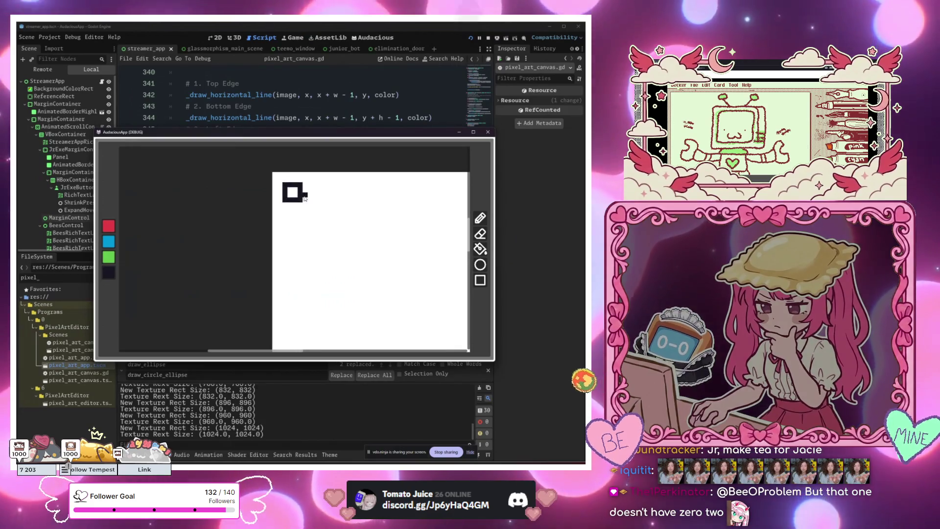
pyautogui.scroll(-10, 304, 198)
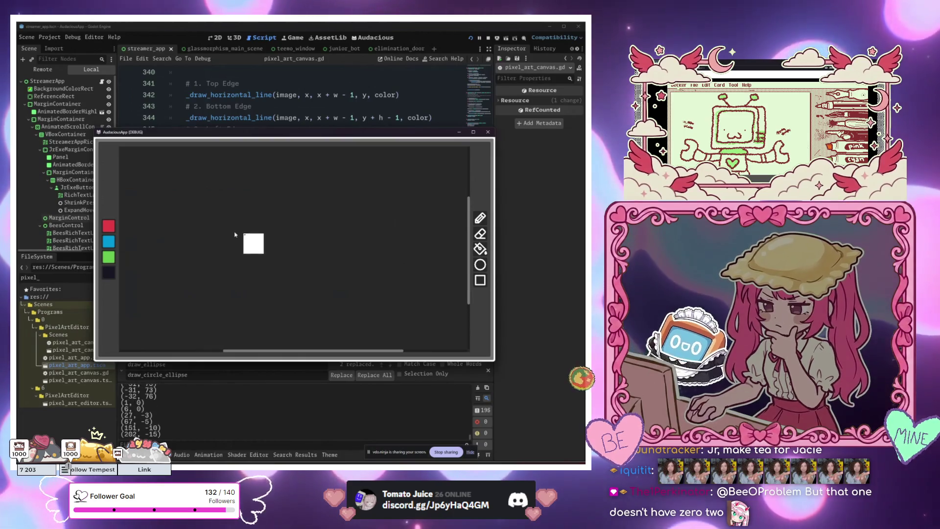
pyautogui.scroll(3, 296, 248)
pyautogui.scroll(8, 232, 233)
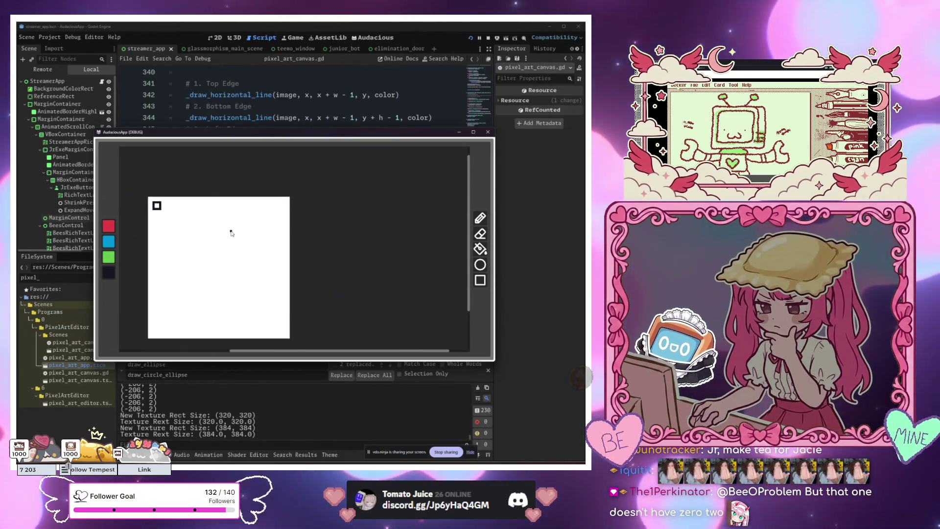
pyautogui.scroll(-7, 231, 233)
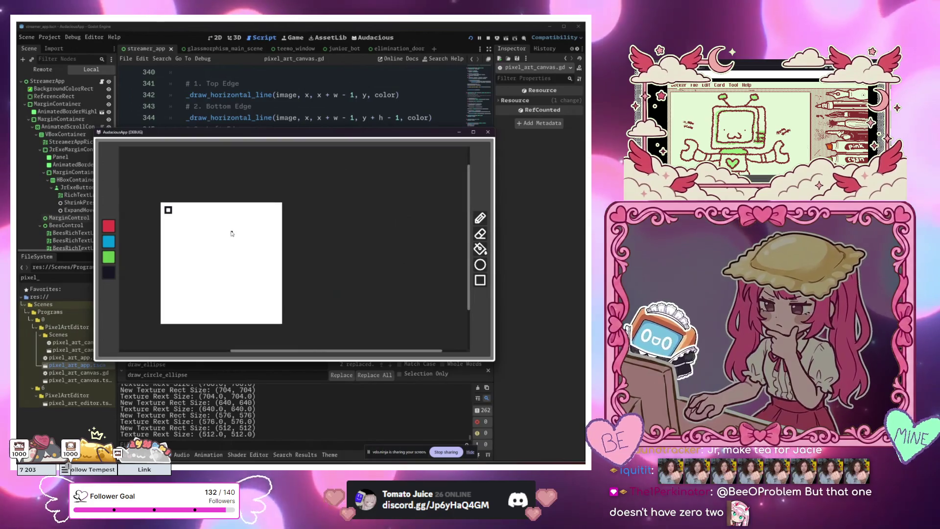
pyautogui.scroll(5, 231, 233)
pyautogui.scroll(1, 232, 233)
pyautogui.scroll(-4, 232, 234)
pyautogui.scroll(-2, 232, 234)
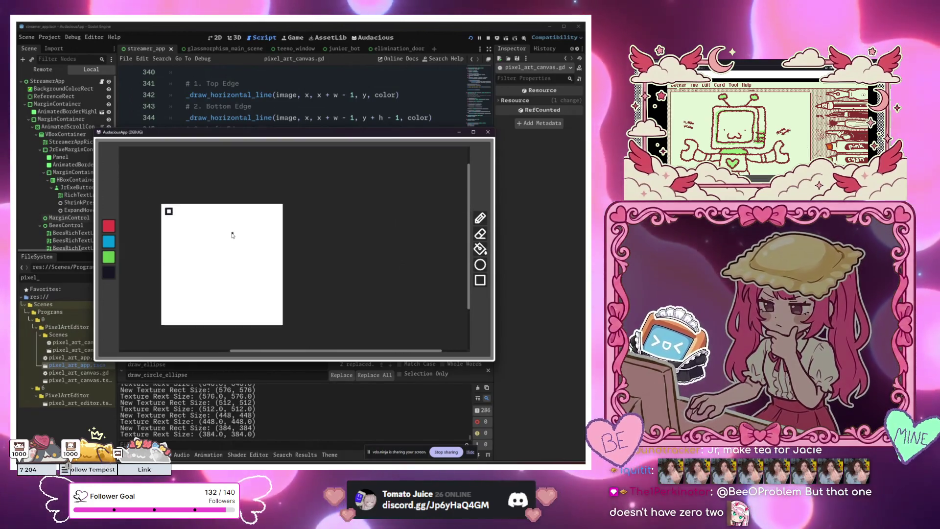
pyautogui.scroll(6, 233, 234)
pyautogui.scroll(-7, 234, 235)
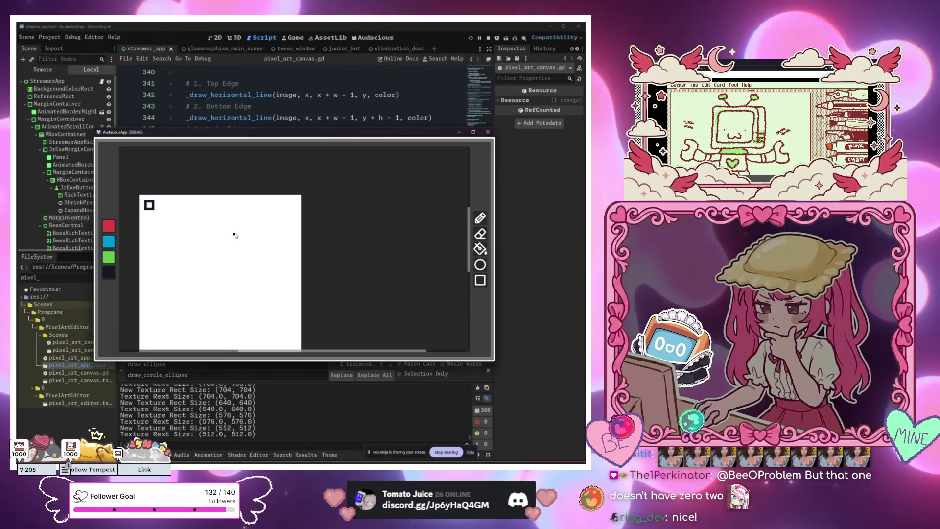
pyautogui.scroll(8, 235, 235)
pyautogui.scroll(-6, 179, 258)
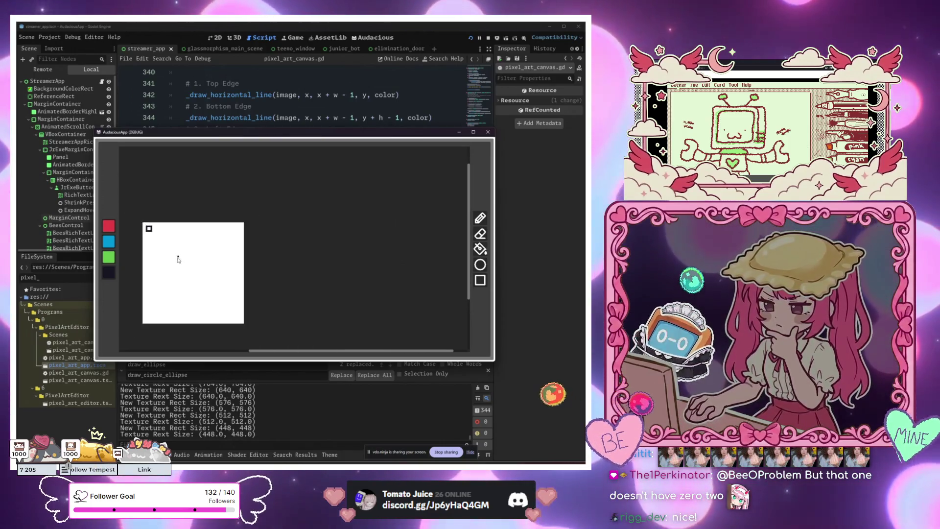
pyautogui.scroll(-2, 179, 257)
pyautogui.scroll(2, 178, 256)
pyautogui.moveTo(178, 256)
pyautogui.mouseDown()
pyautogui.moveTo(309, 227)
pyautogui.moveTo(319, 267)
pyautogui.mouseUp()
pyautogui.scroll(3, 309, 228)
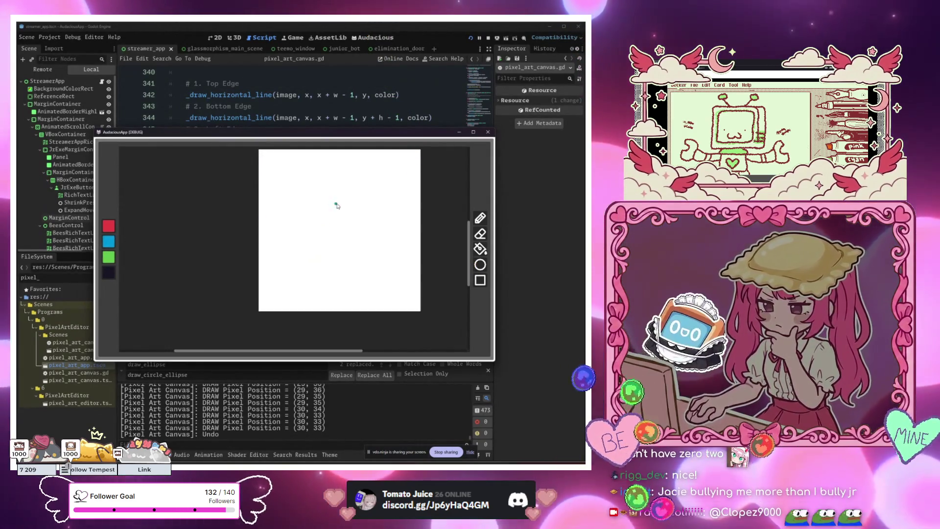
pyautogui.click(109, 227)
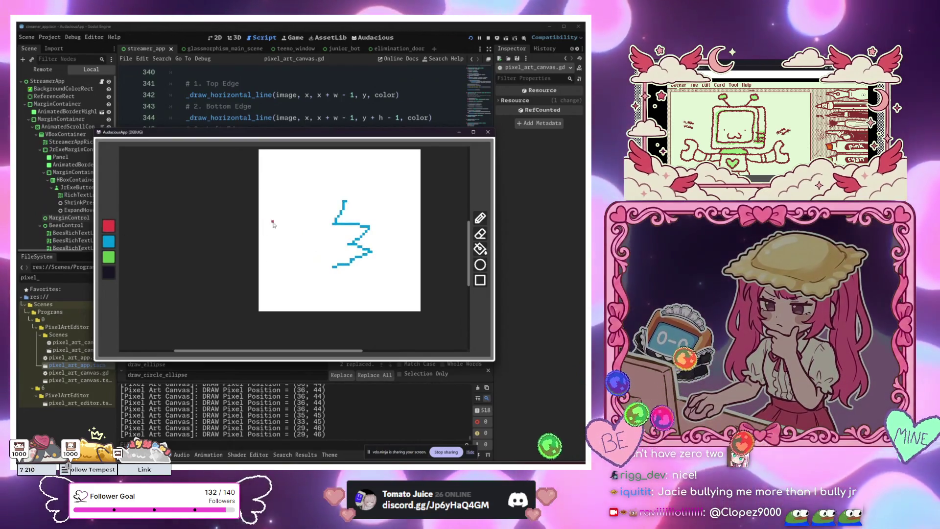
# Draw red, green and black strokes and dots across the running pixel art canvas.
pyautogui.moveTo(344, 201)
pyautogui.mouseDown()
pyautogui.moveTo(381, 208)
pyautogui.moveTo(363, 212)
pyautogui.moveTo(388, 246)
pyautogui.moveTo(388, 276)
pyautogui.moveTo(332, 272)
pyautogui.mouseUp()
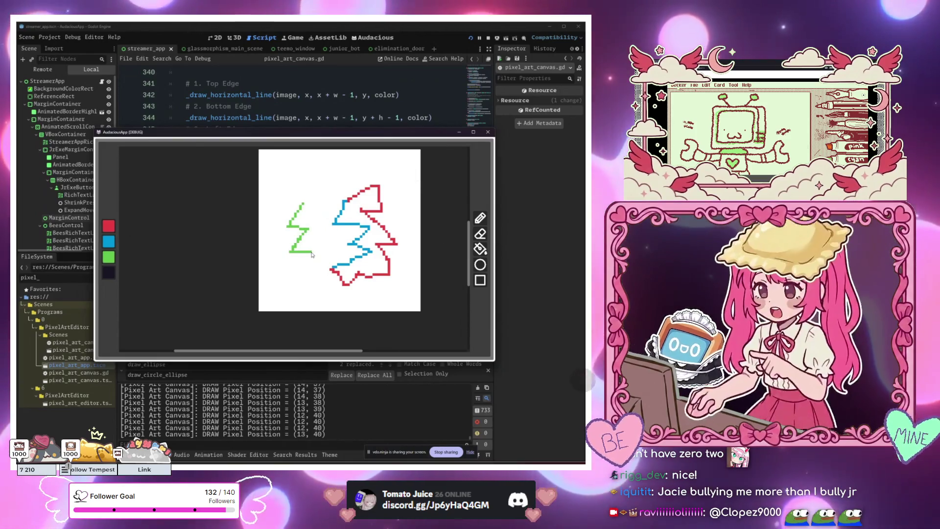
pyautogui.moveTo(334, 232)
pyautogui.mouseDown()
pyautogui.moveTo(316, 224)
pyautogui.moveTo(324, 207)
pyautogui.mouseUp()
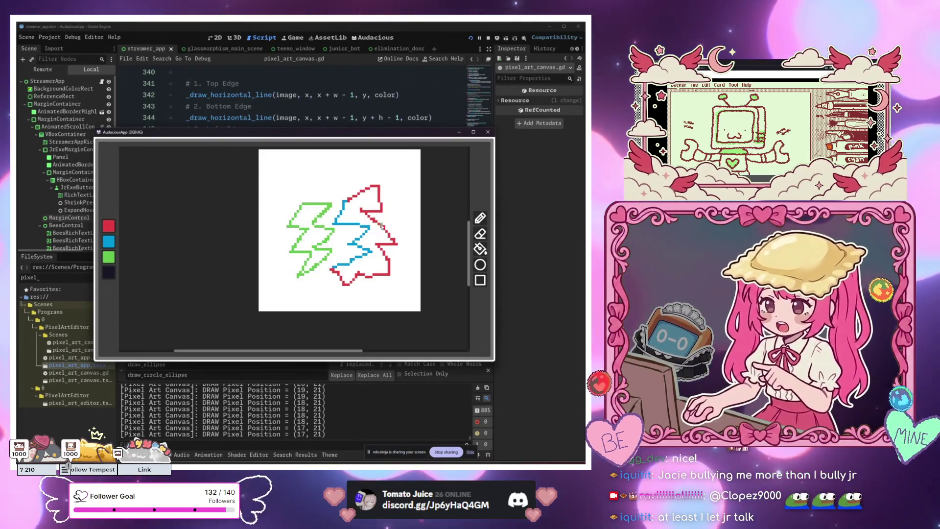
pyautogui.moveTo(381, 225); pyautogui.dragTo(351, 239)
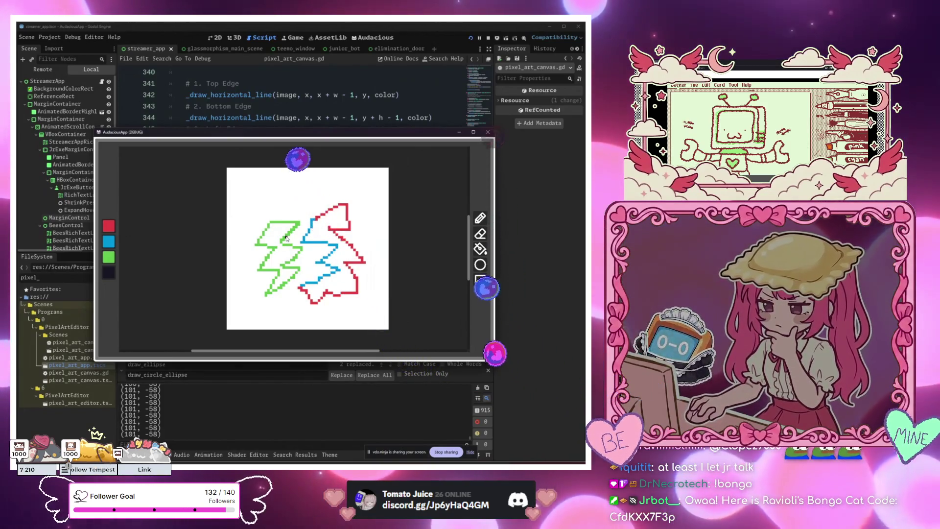
pyautogui.moveTo(264, 187)
pyautogui.mouseDown()
pyautogui.moveTo(258, 201)
pyautogui.moveTo(292, 209)
pyautogui.mouseUp()
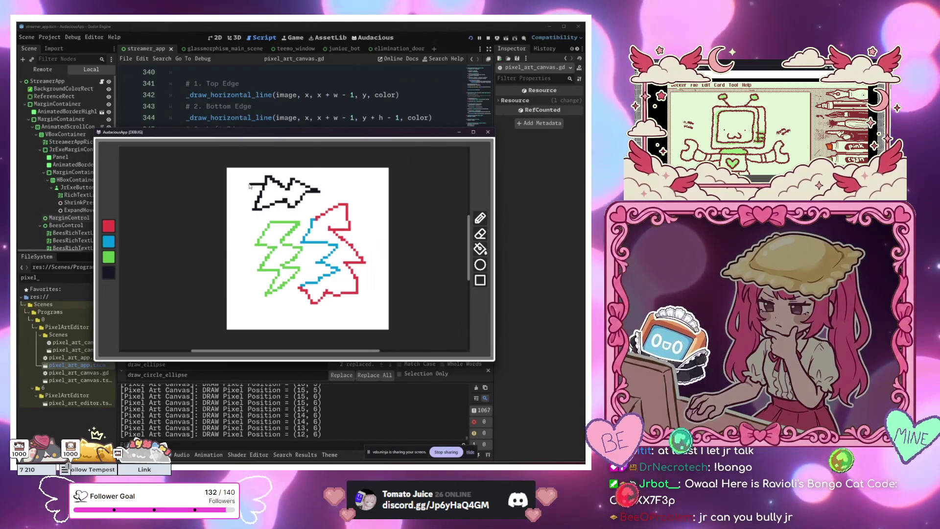
pyautogui.moveTo(247, 184); pyautogui.dragTo(262, 189)
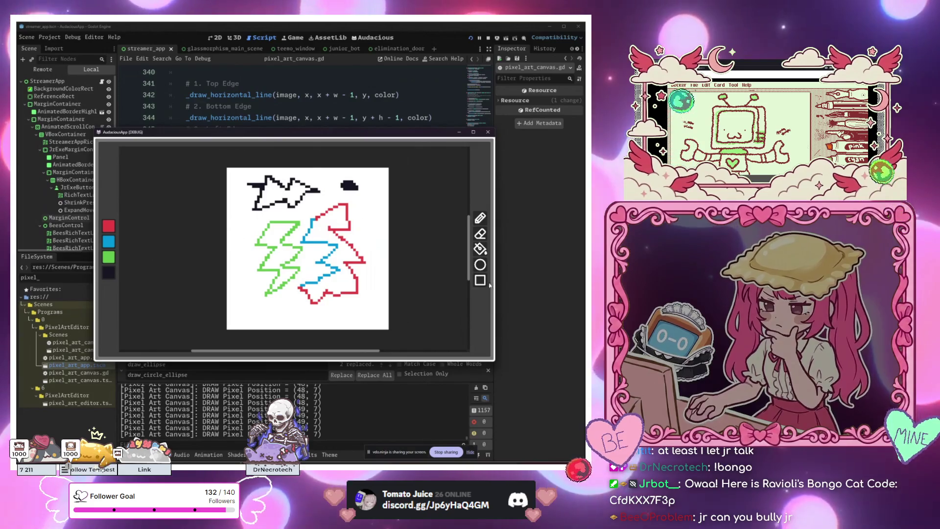
pyautogui.moveTo(233, 302); pyautogui.dragTo(259, 320)
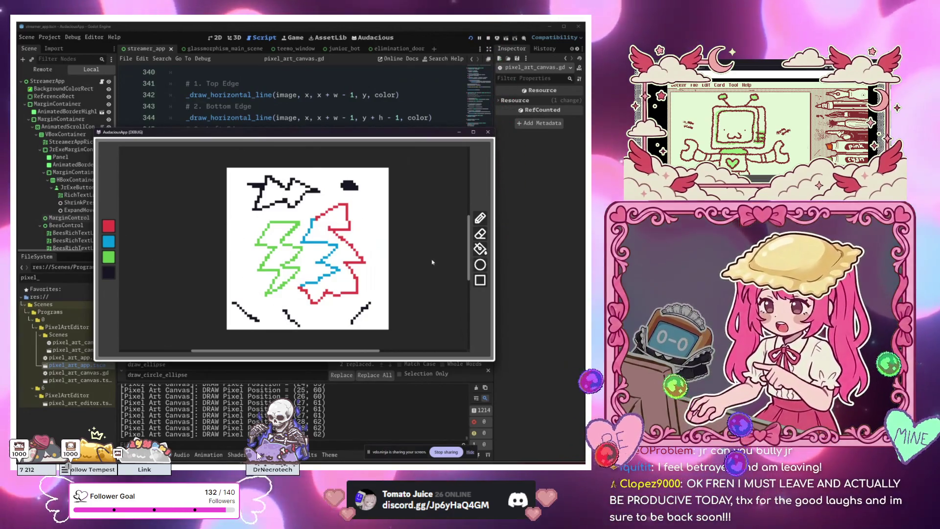
pyautogui.moveTo(237, 285); pyautogui.dragTo(260, 296)
pyautogui.click(242, 255)
pyautogui.moveTo(240, 214); pyautogui.dragTo(264, 216)
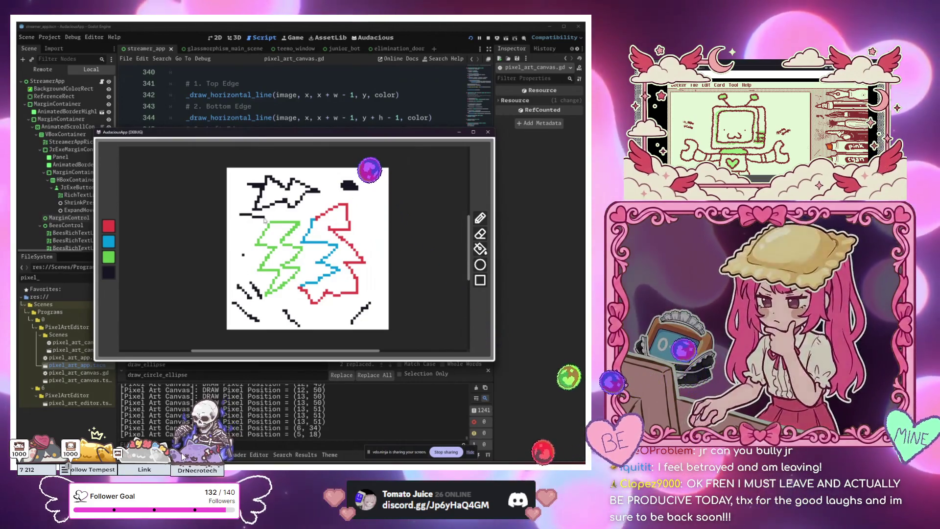
pyautogui.moveTo(243, 255)
pyautogui.mouseDown()
pyautogui.moveTo(267, 294)
pyautogui.moveTo(258, 260)
pyautogui.mouseUp()
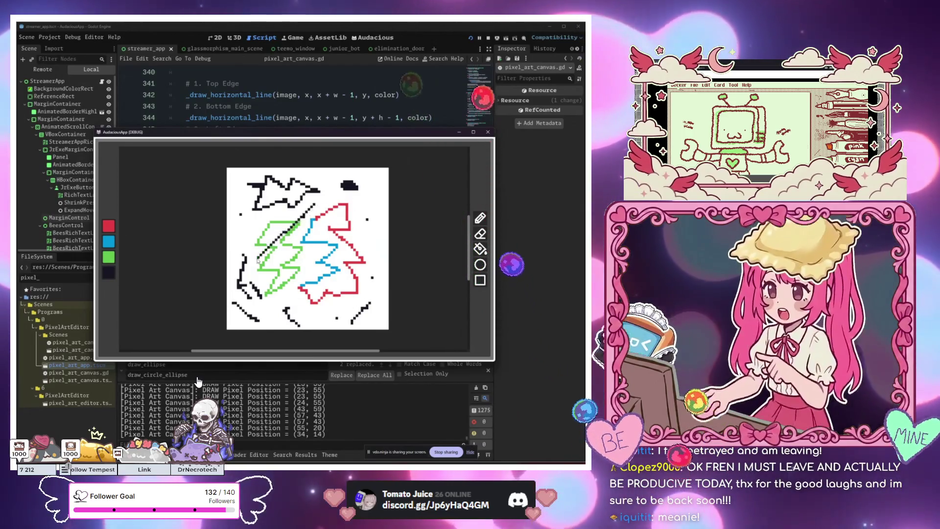
# Undo a stroke, test and undo a dark flood fill, then close the running app.
pyautogui.hotkey('ctrl', 'z')
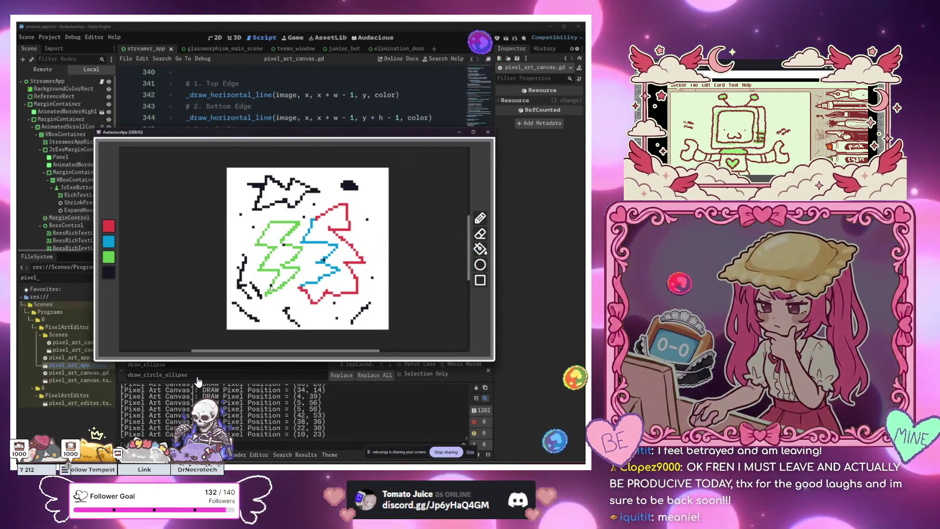
pyautogui.moveTo(340, 280); pyautogui.dragTo(341, 289)
pyautogui.click(374, 230)
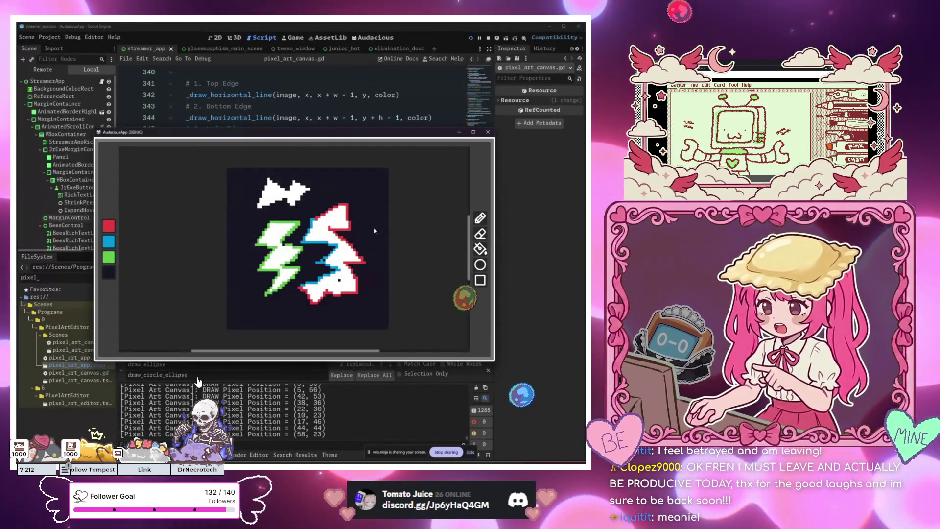
pyautogui.hotkey('ctrl', 'z')
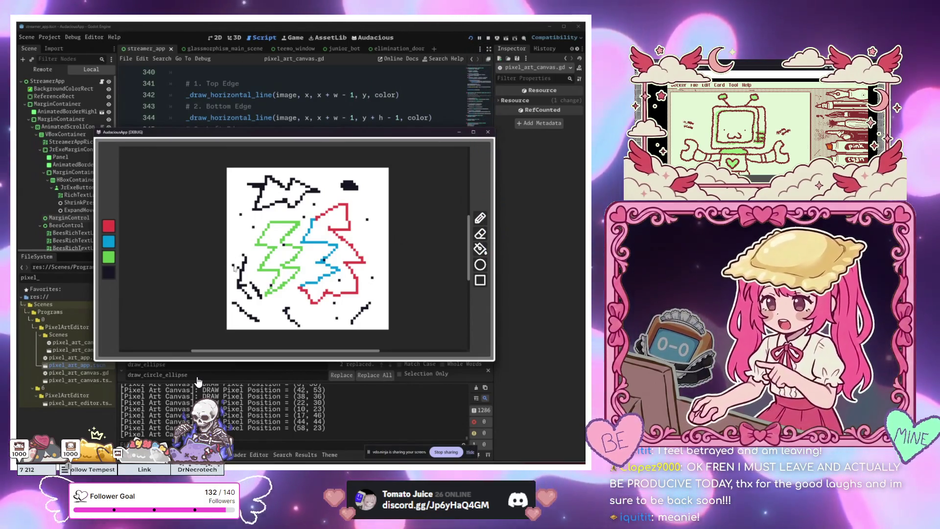
pyautogui.click(348, 215)
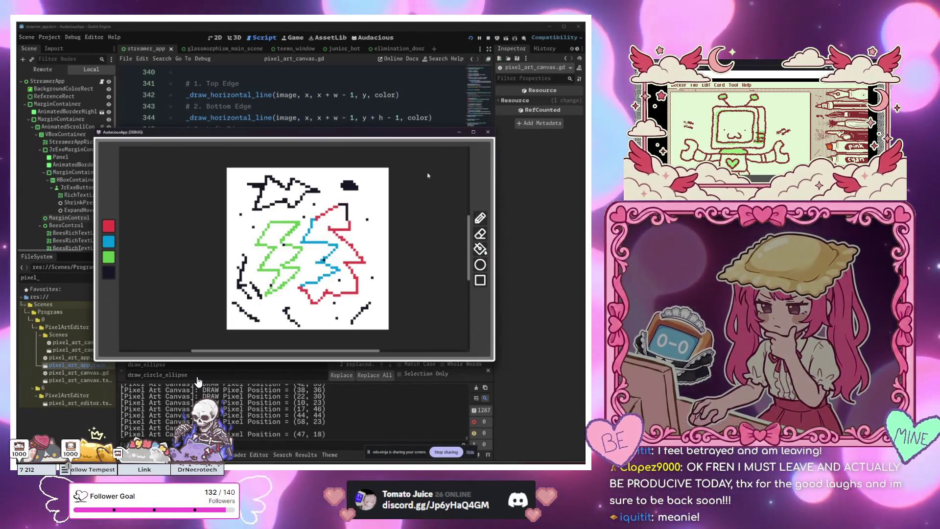
pyautogui.click(487, 132)
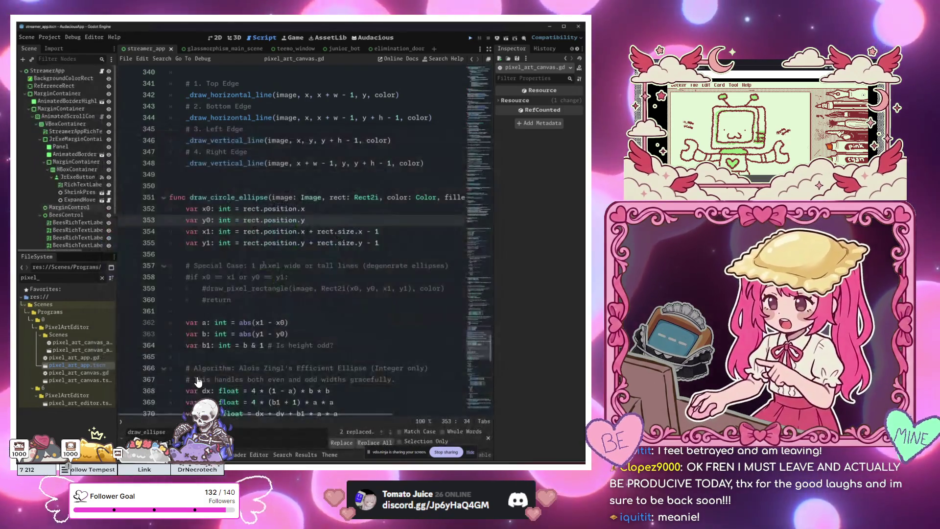
pyautogui.click(324, 252)
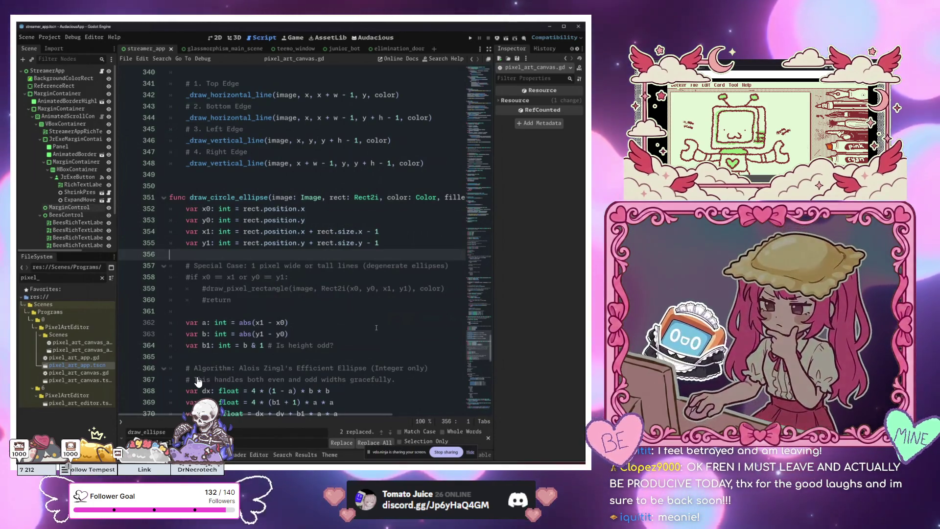
pyautogui.click(358, 266)
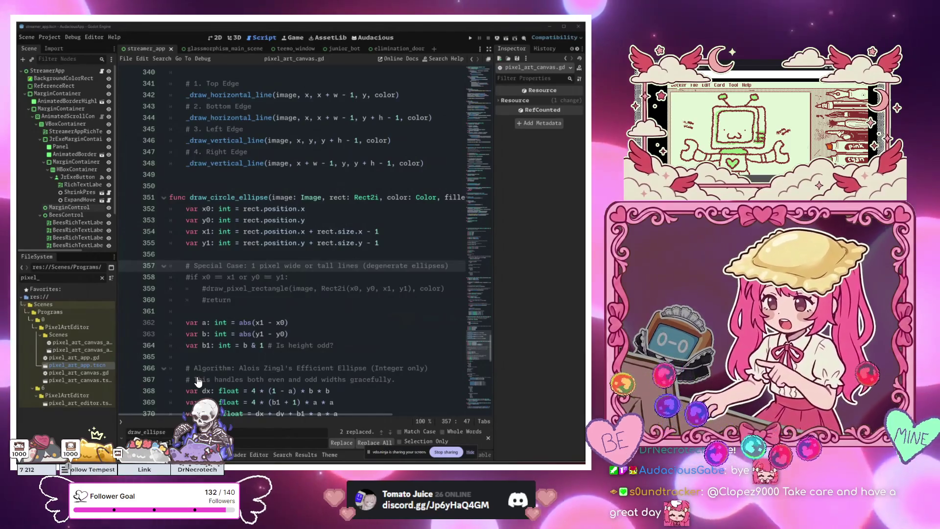
pyautogui.press('Down')
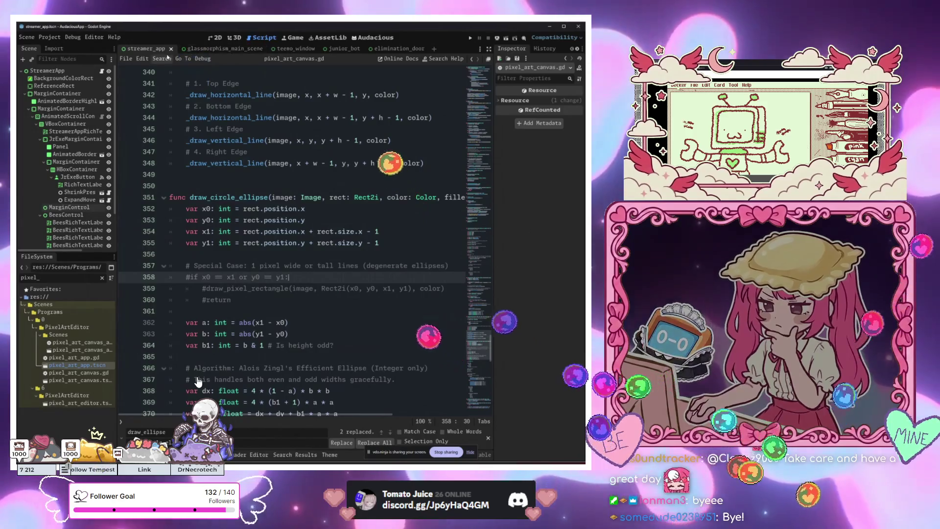
pyautogui.press('Left')
pyautogui.press('Left')
pyautogui.press('Left')
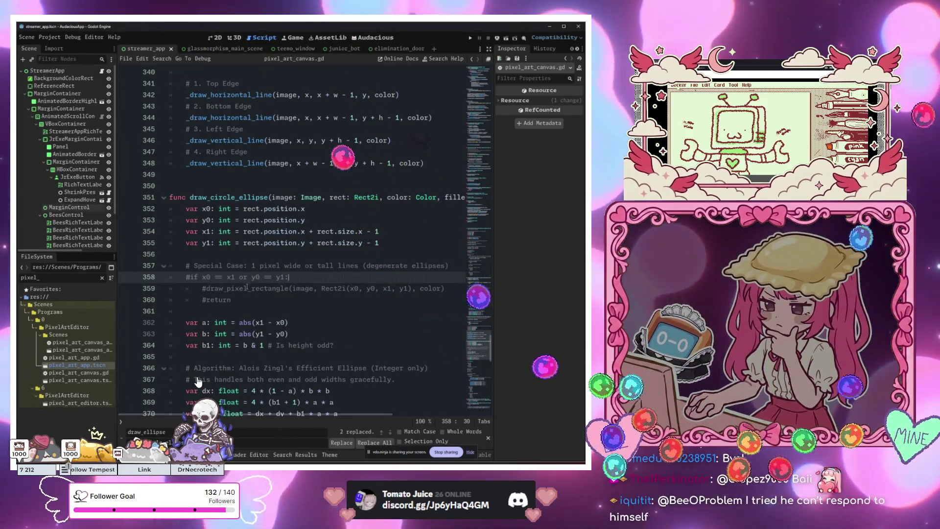
# Return to the top of pixel_art_canvas.gd and close the elimination_door scene.
pyautogui.scroll(10, 198, 381)
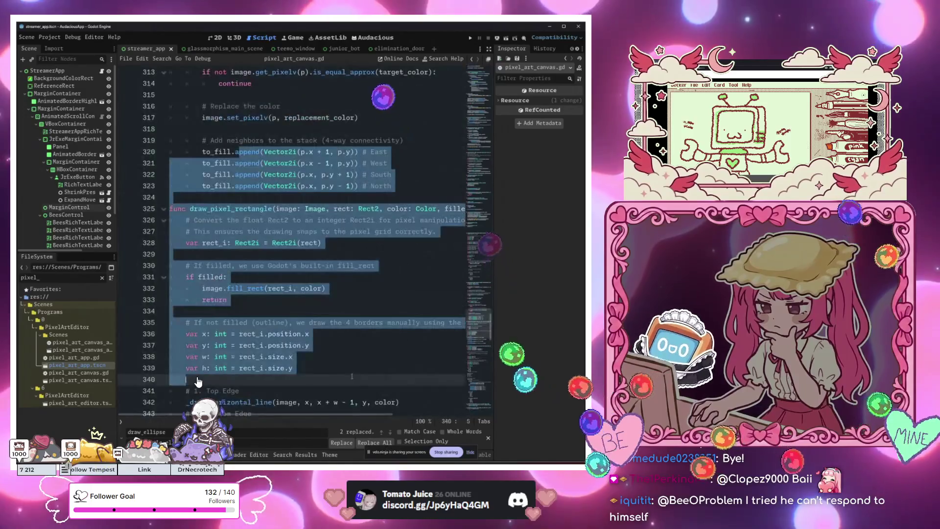
pyautogui.scroll(20, 198, 381)
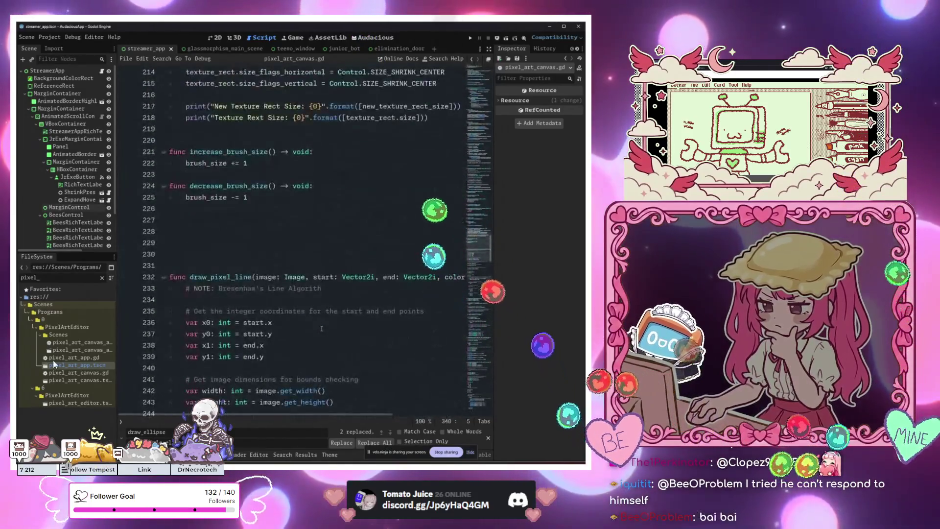
pyautogui.scroll(20, 314, 311)
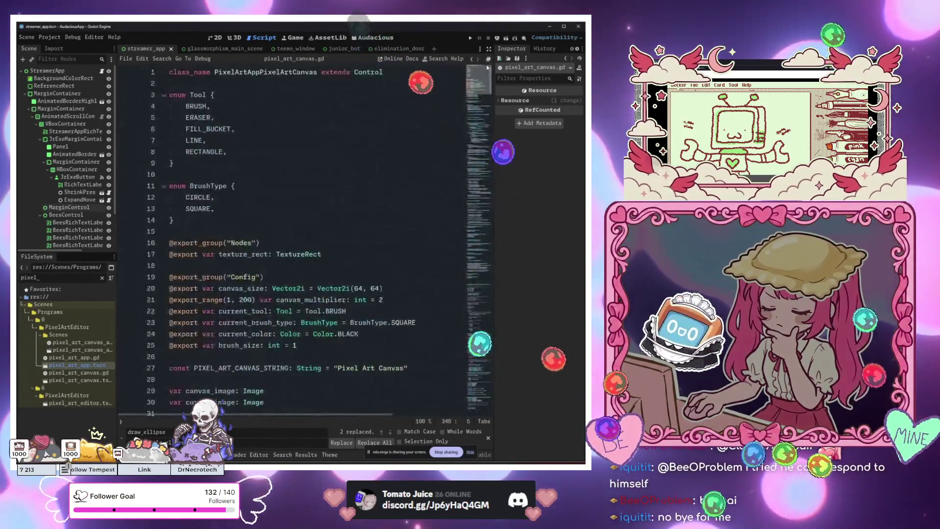
pyautogui.click(318, 152)
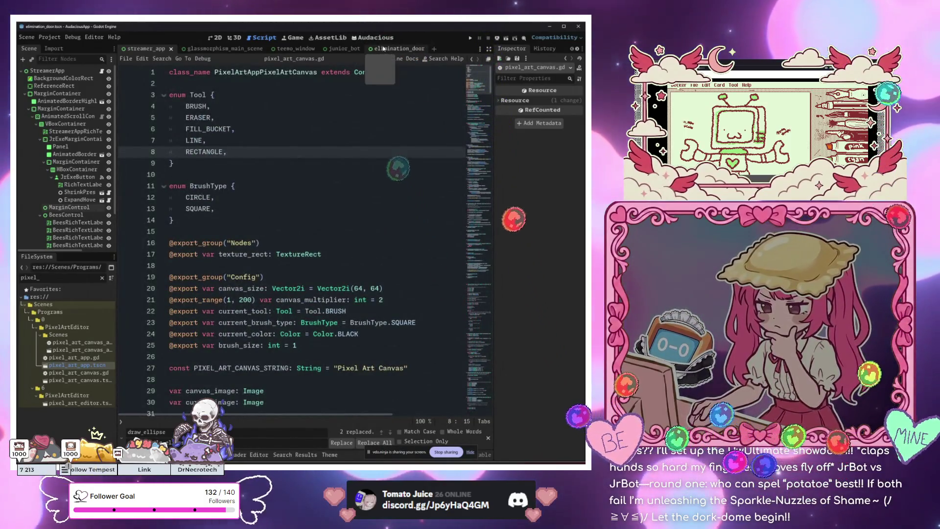
pyautogui.click(416, 50)
pyautogui.middleClick(398, 49)
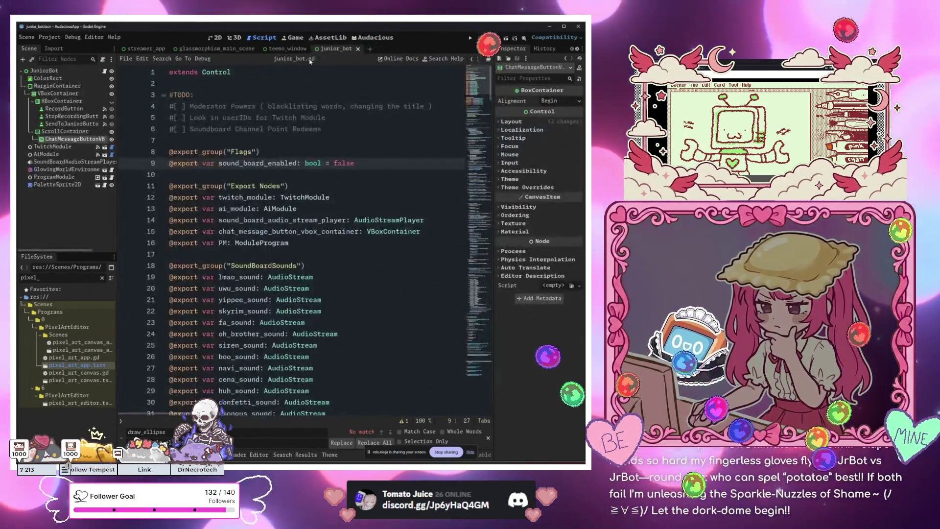
# Show the junior_bot scene in 2D, open junior_bot.gd, and select the JuniorBot root node.
pyautogui.click(340, 162)
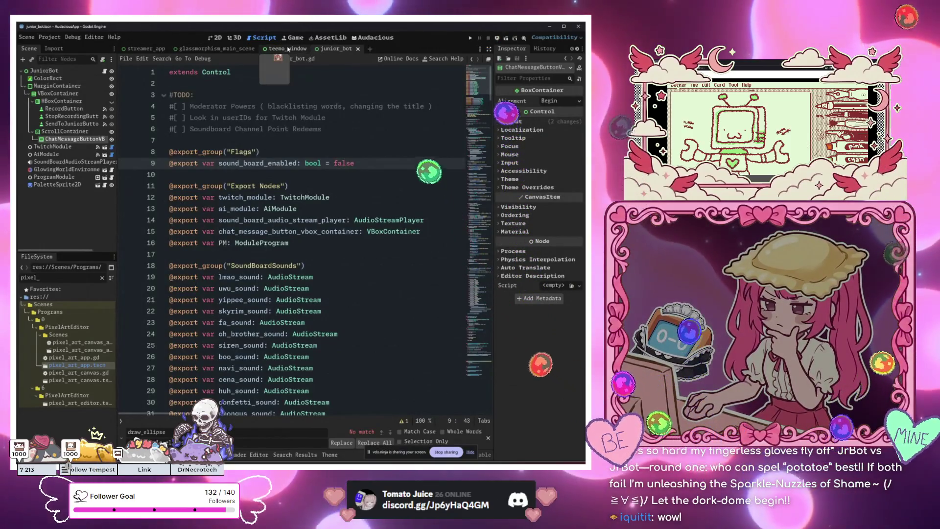
pyautogui.click(215, 38)
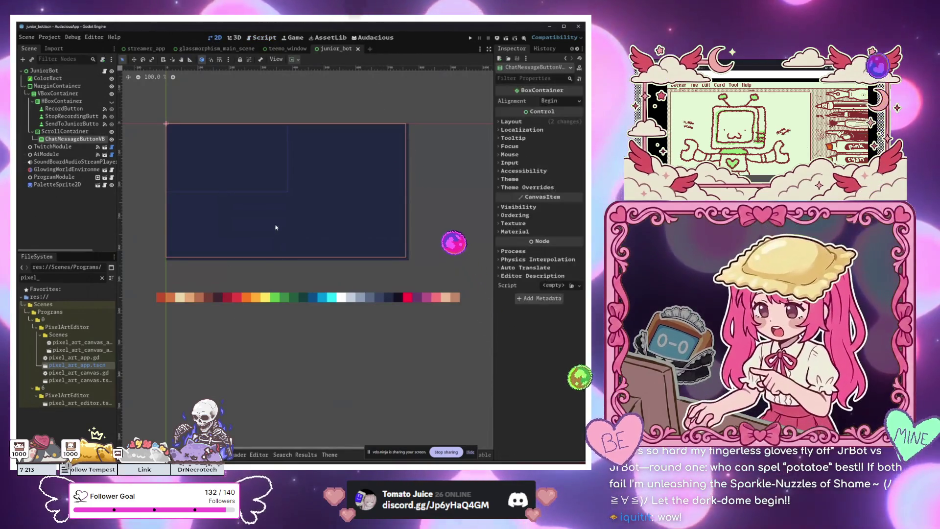
pyautogui.click(58, 93)
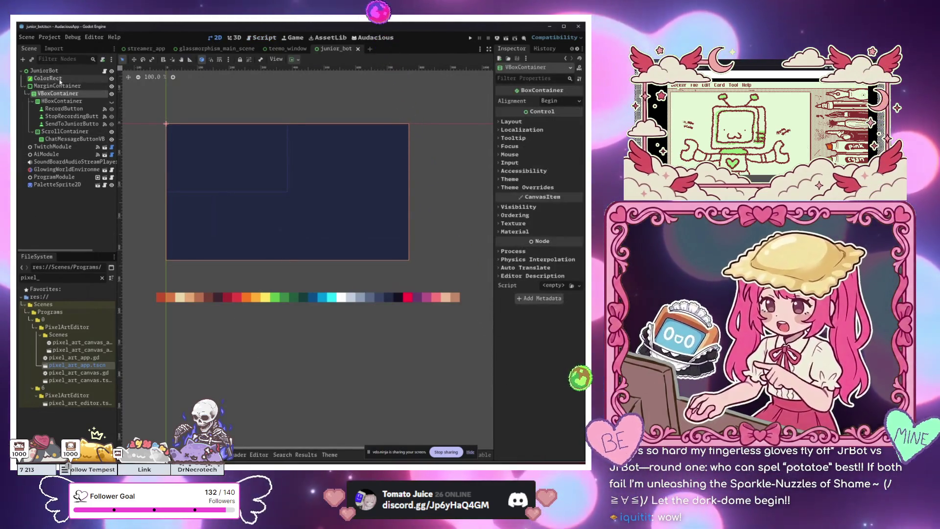
pyautogui.click(54, 86)
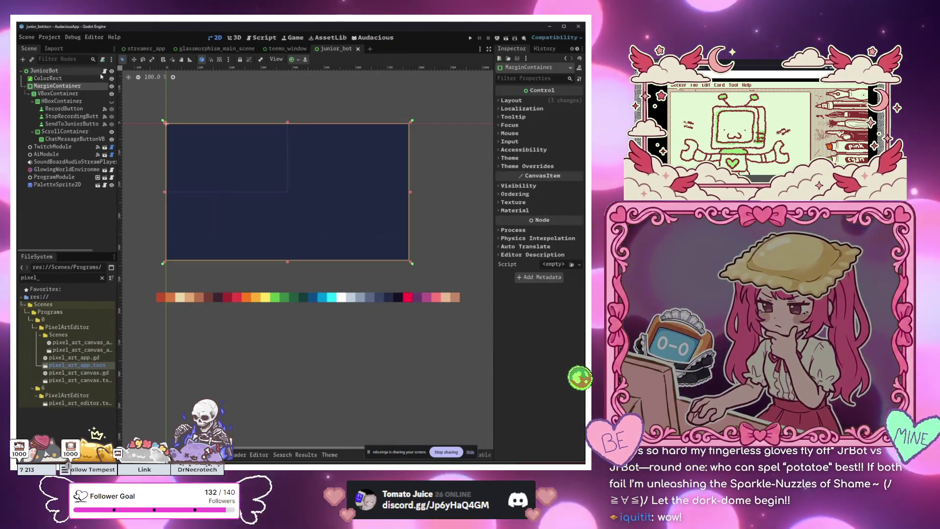
pyautogui.click(105, 71)
pyautogui.scroll(-10, 286, 243)
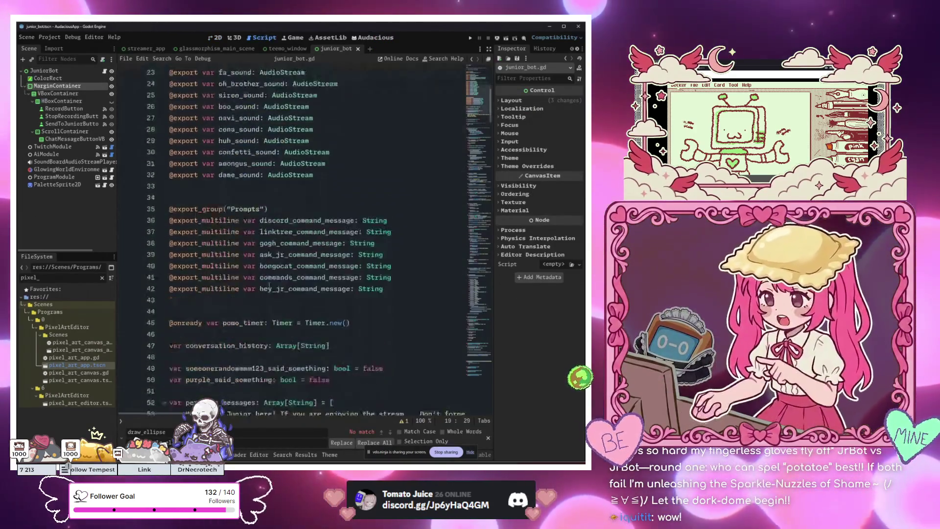
pyautogui.scroll(8, 286, 243)
pyautogui.click(55, 72)
# Scroll junior_bot.gd down to the chat-message handler and place the caret on line 90.
pyautogui.scroll(5, 518, 197)
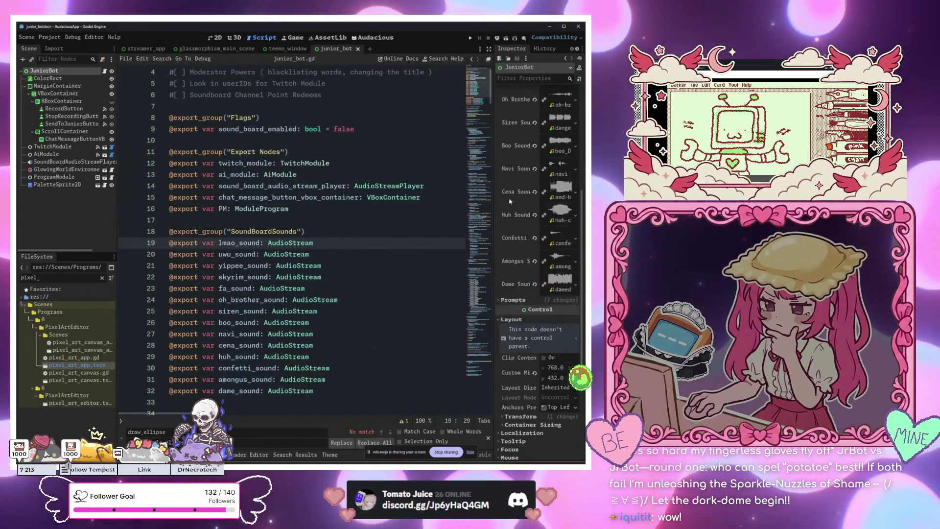
pyautogui.scroll(-20, 472, 156)
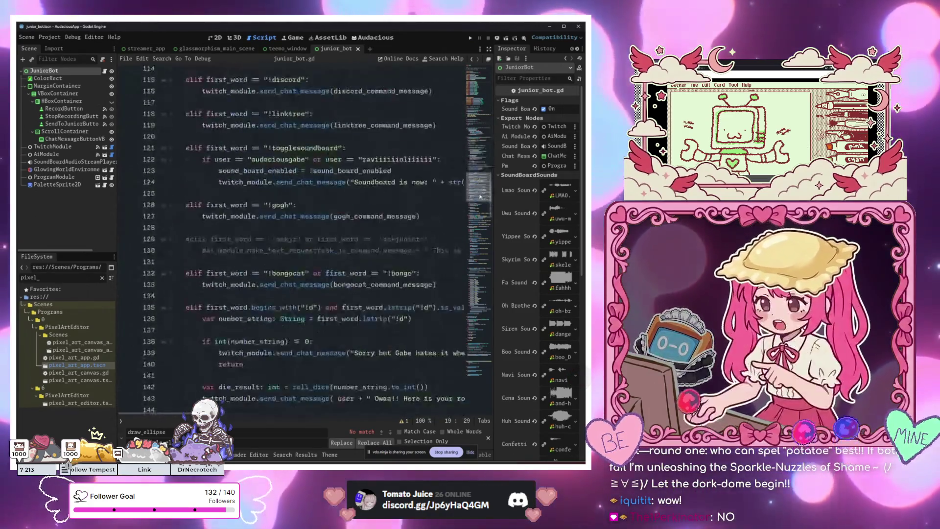
pyautogui.click(478, 82)
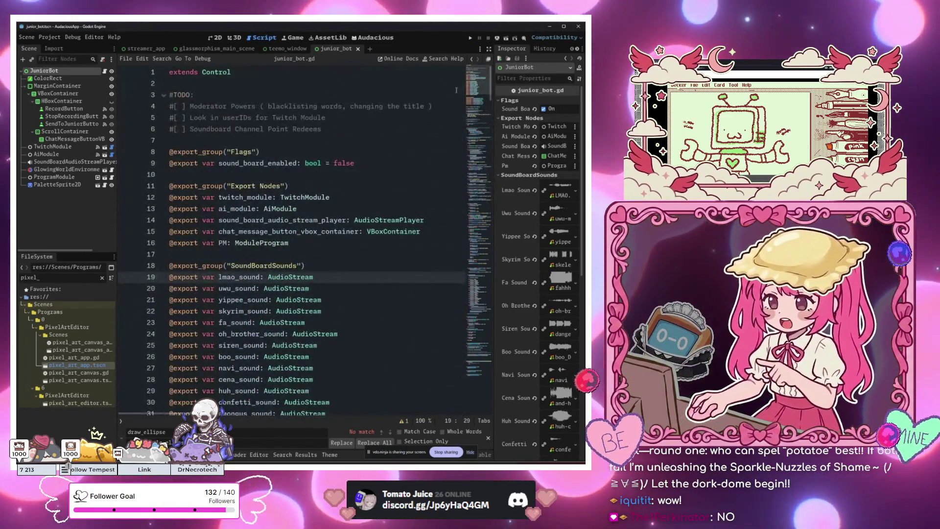
pyautogui.scroll(-20, 488, 315)
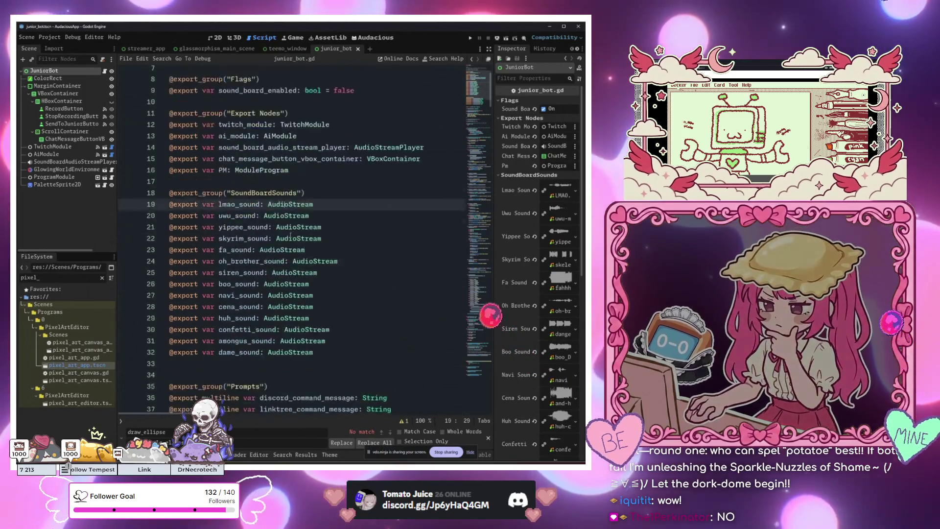
pyautogui.scroll(-15, 480, 223)
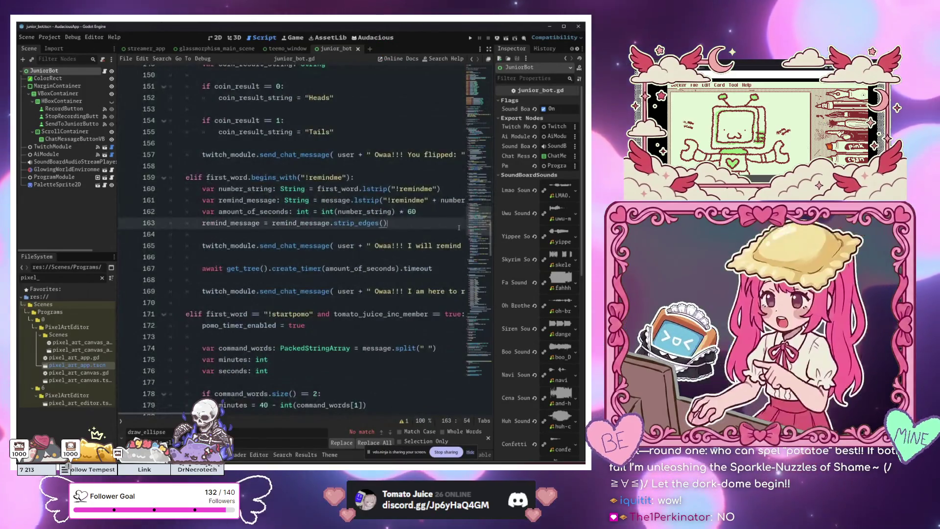
pyautogui.scroll(-10, 459, 227)
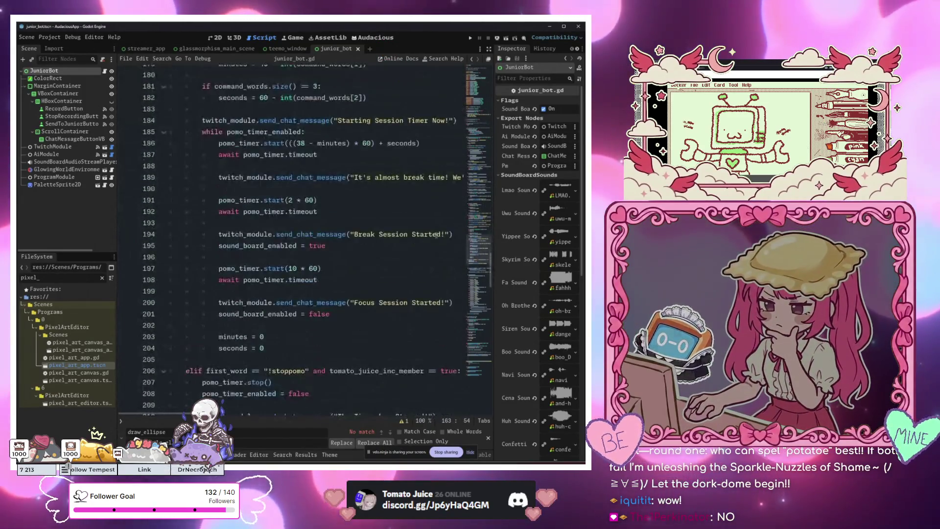
pyautogui.scroll(20, 438, 234)
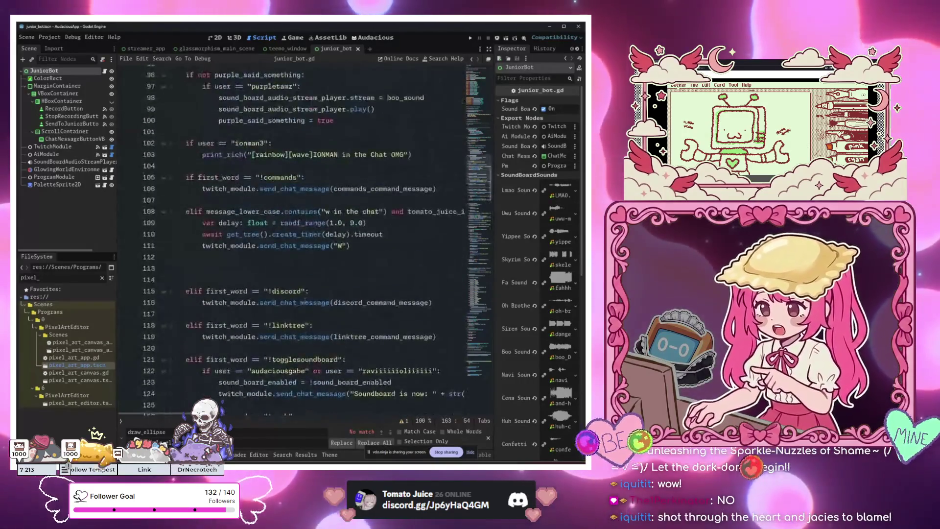
pyautogui.scroll(11, 480, 138)
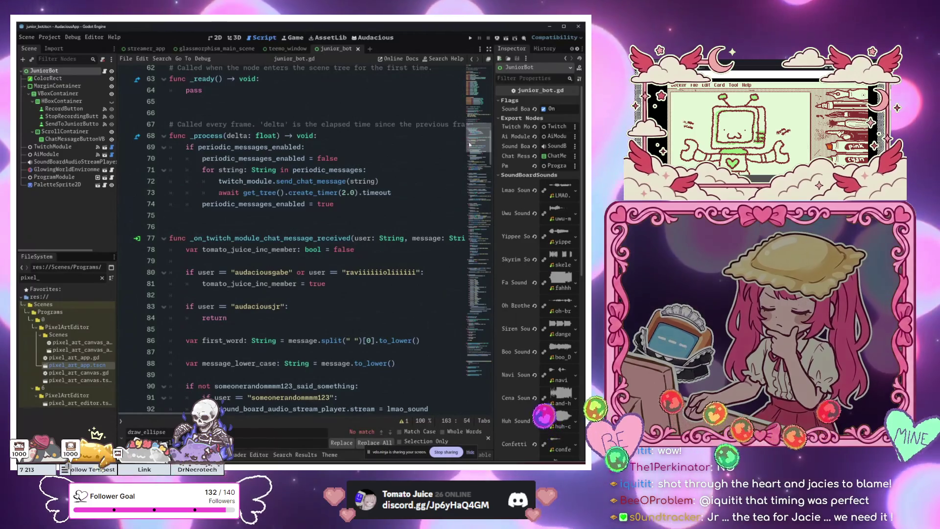
pyautogui.scroll(-3, 326, 275)
pyautogui.click(326, 281)
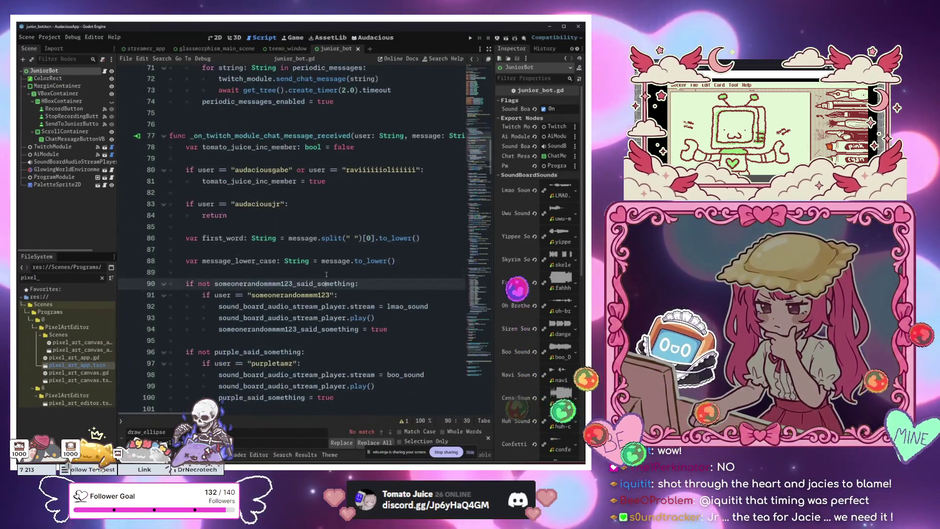
# Add the condition if message.contains("67"): on line 90 of junior_bot.gd.
pyautogui.click(326, 273)
pyautogui.press('Return')
pyautogui.press('Return')
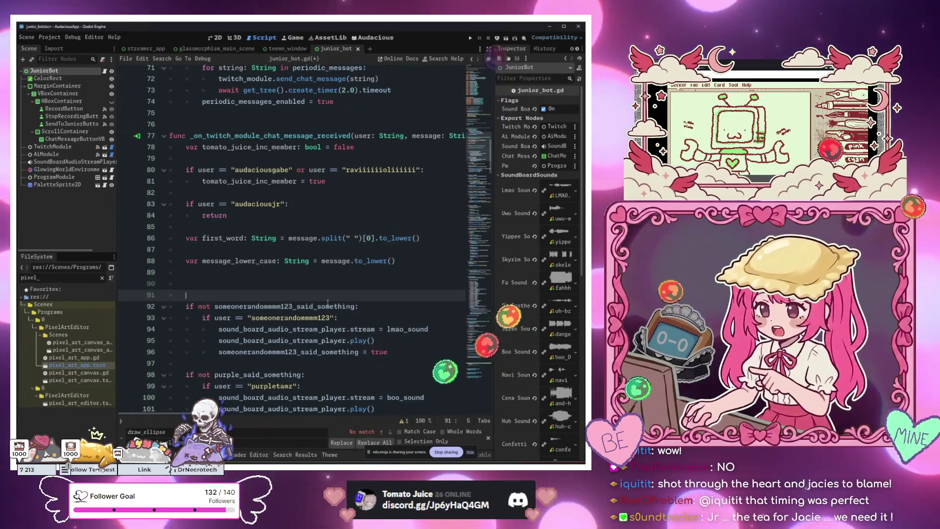
pyautogui.press('Up')
pyautogui.write('if ')
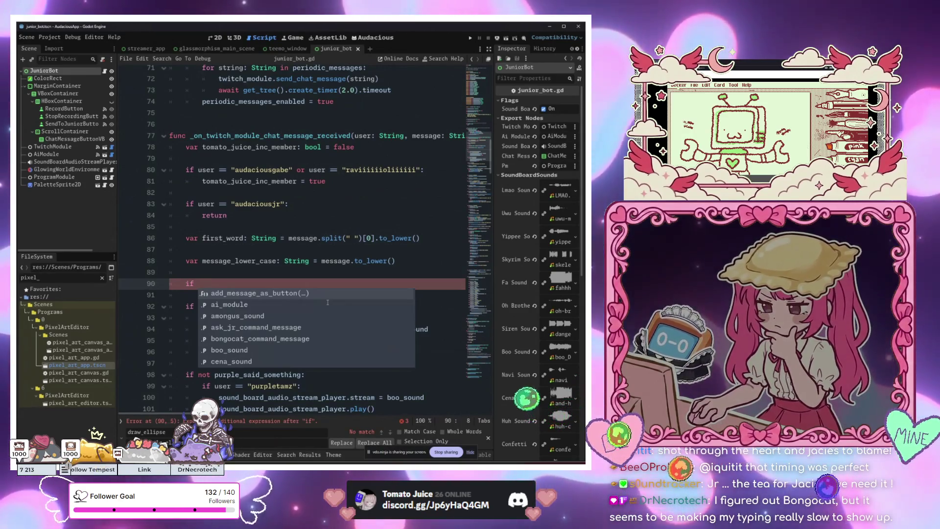
pyautogui.write('message.contains("67")')
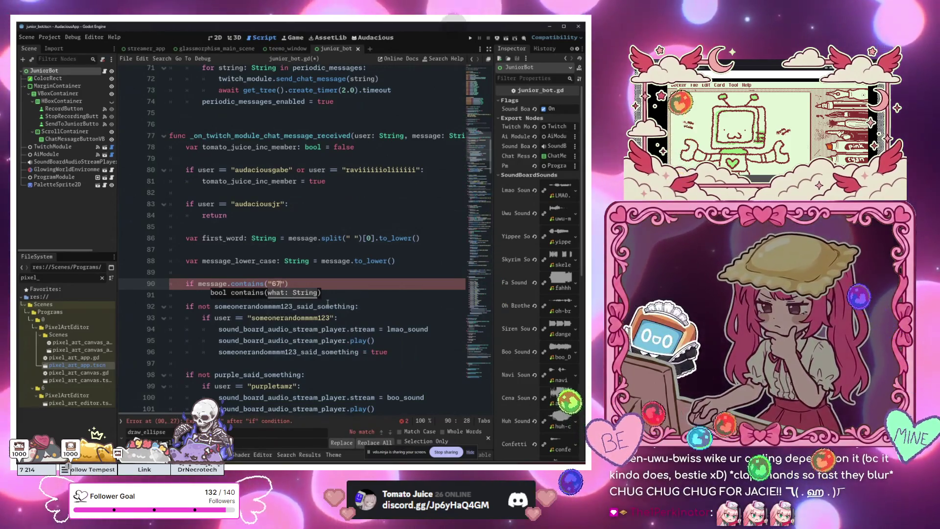
pyautogui.write(':')
pyautogui.press('Return')
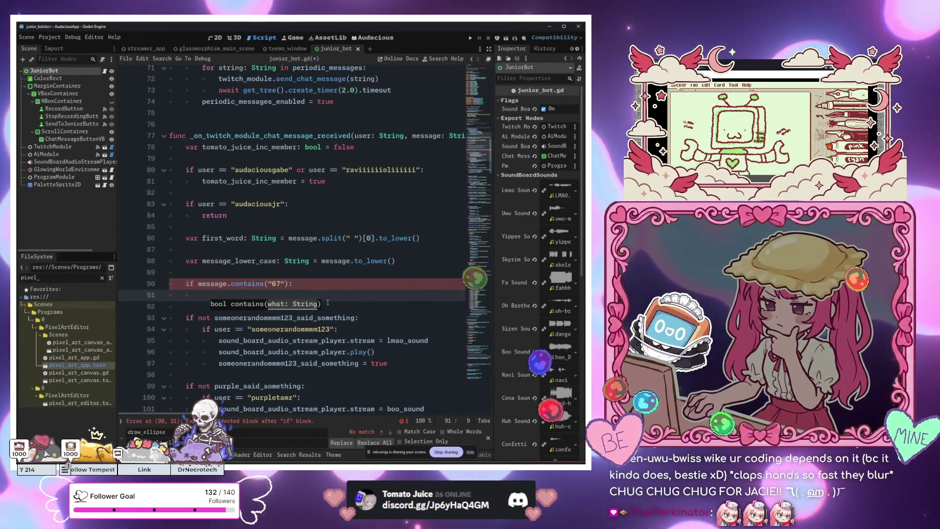
pyautogui.click(340, 294)
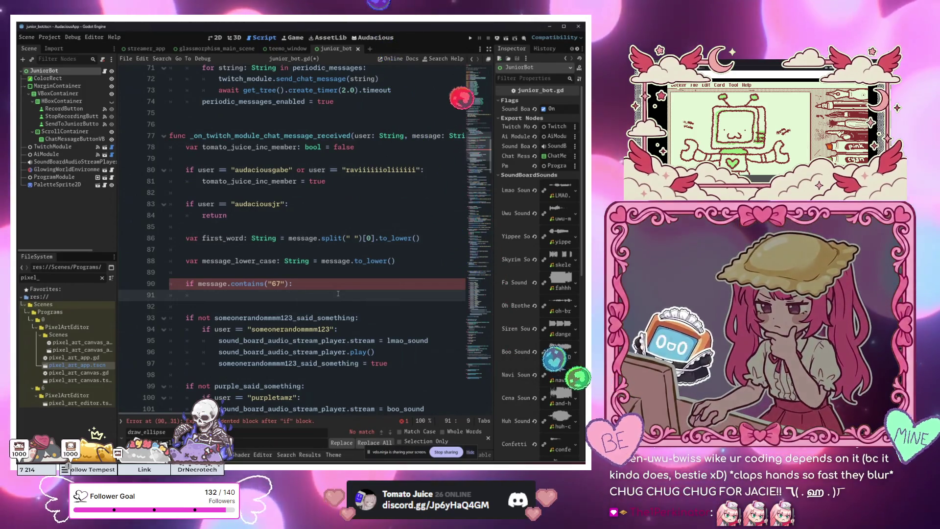
# Make the 67 block call sound_board_audio_stream_player.play().
pyautogui.write('sou')
pyautogui.press('Return')
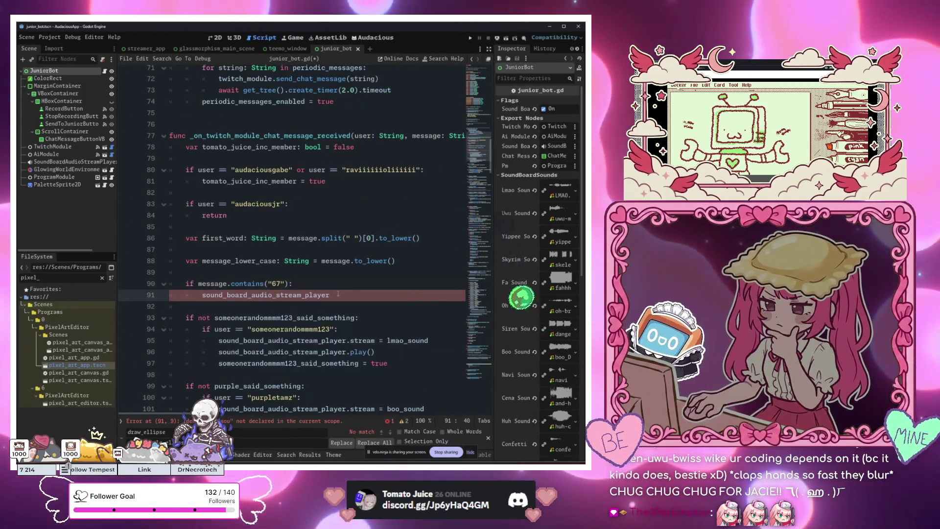
pyautogui.write('.pl')
pyautogui.press('Return')
# Set sound_board_audio_stream_player.stream = siren_sound on a line before play().
pyautogui.hotkey('ctrl', 'shift', 'd')
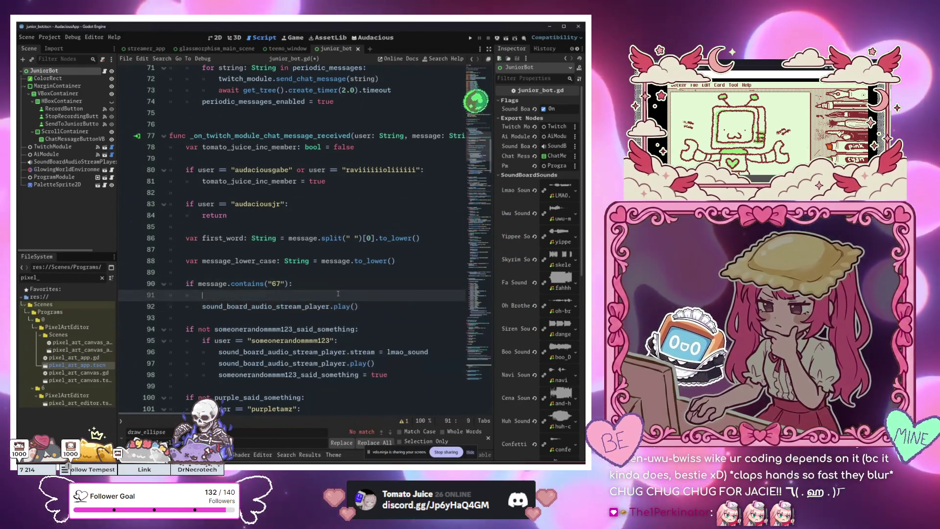
pyautogui.press('BackSpace')
pyautogui.press('BackSpace')
pyautogui.press('BackSpace')
pyautogui.write('.strea')
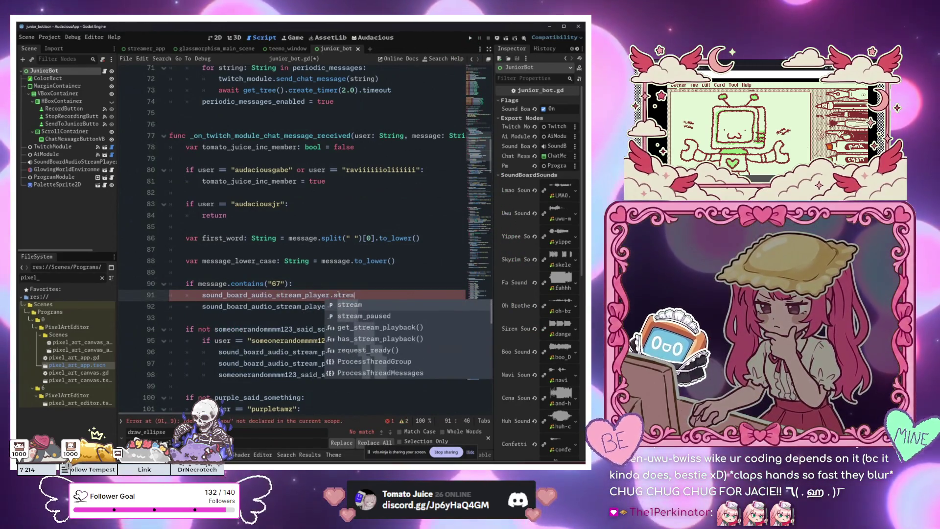
pyautogui.press('Return')
pyautogui.write('=')
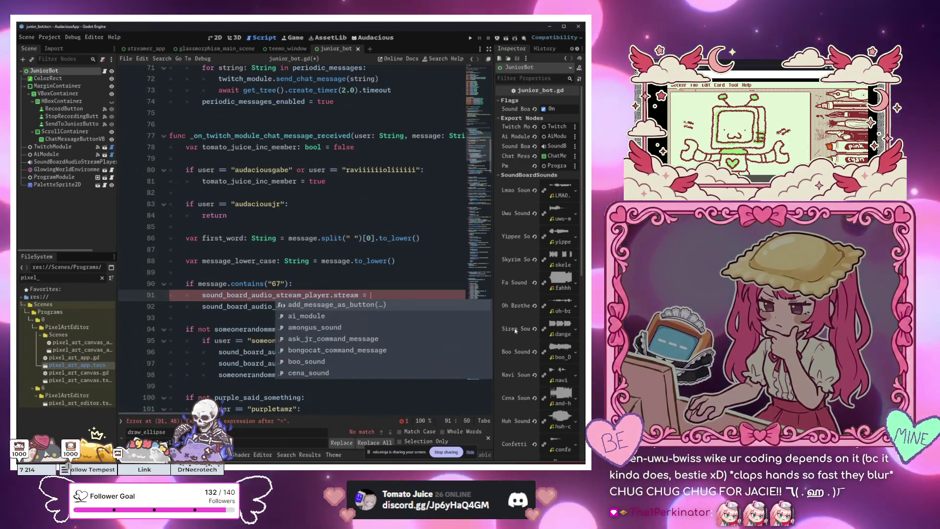
pyautogui.click(387, 292)
pyautogui.write('siren_sound')
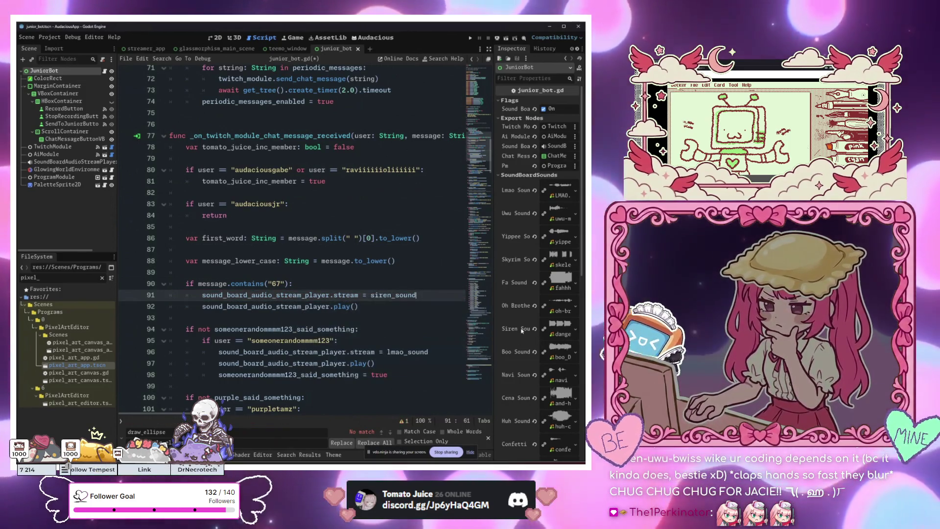
# Save junior_bot.gd with Ctrl+S.
pyautogui.press('Up')
pyautogui.press('Up')
pyautogui.click(372, 303)
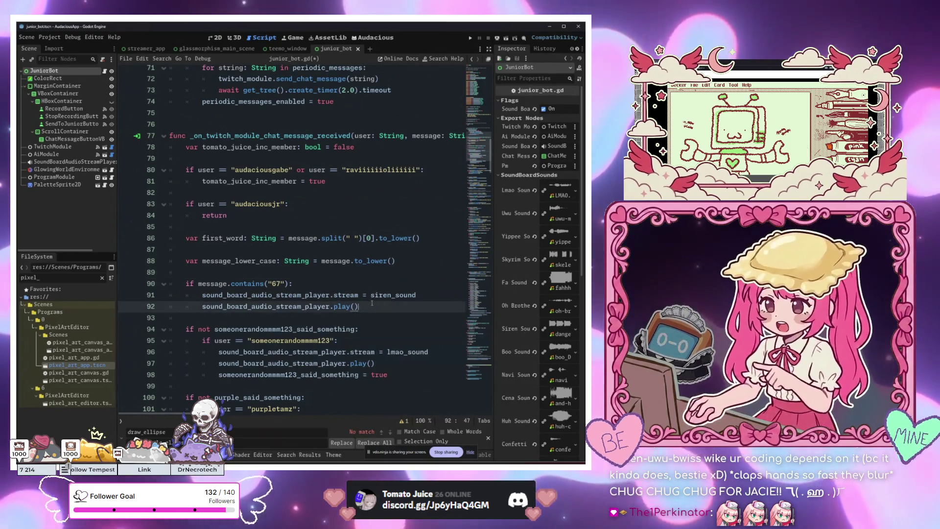
pyautogui.hotkey('ctrl', 's')
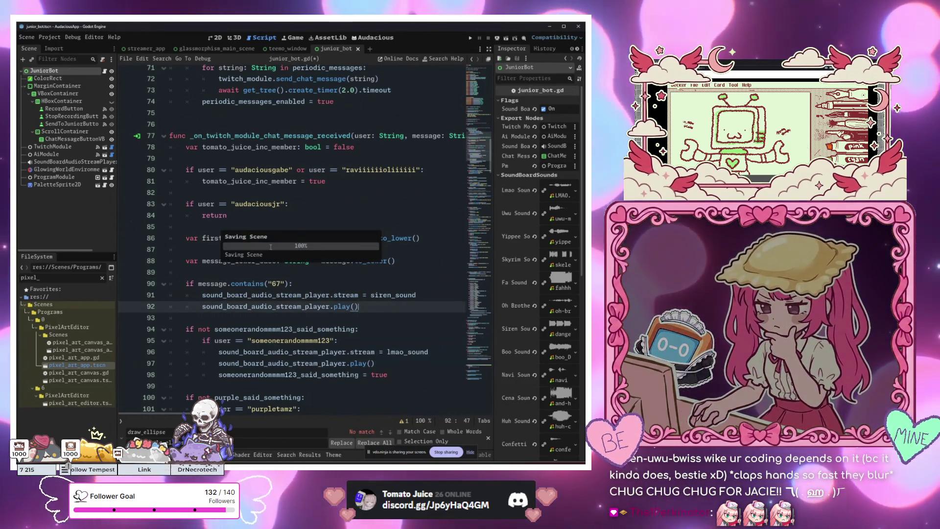
# Start the project run, then stop it again.
pyautogui.scroll(15, 278, 336)
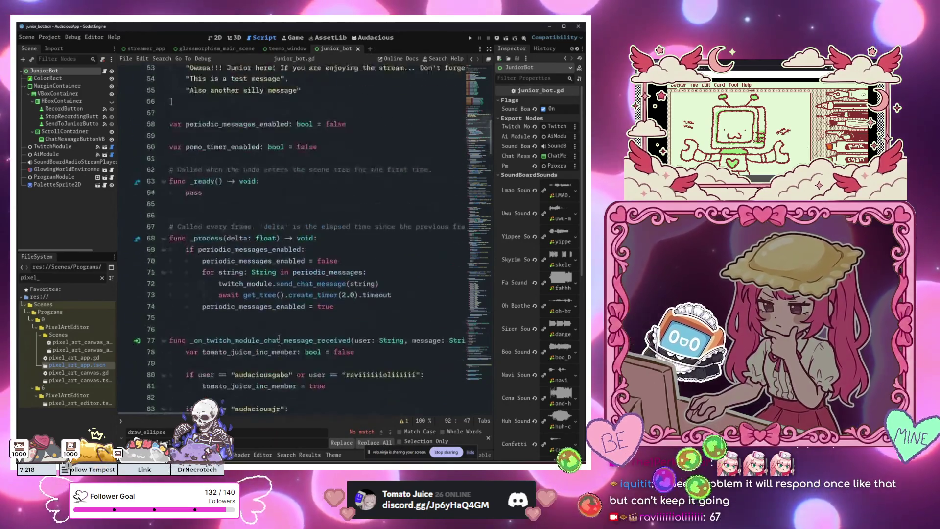
pyautogui.scroll(-13, 278, 336)
pyautogui.click(376, 157)
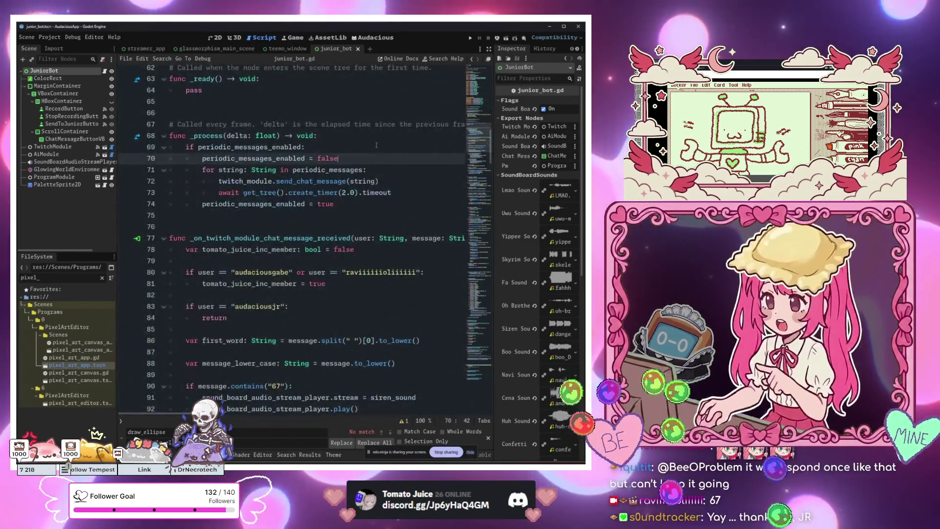
pyautogui.click(470, 39)
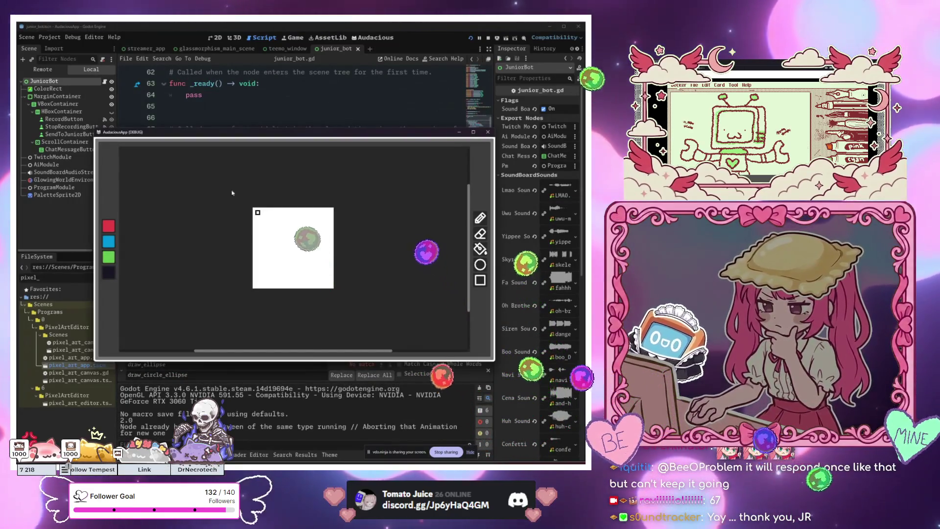
pyautogui.click(487, 132)
# Run the current junior_bot scene and move the bot window off the code.
pyautogui.rightClick(340, 48)
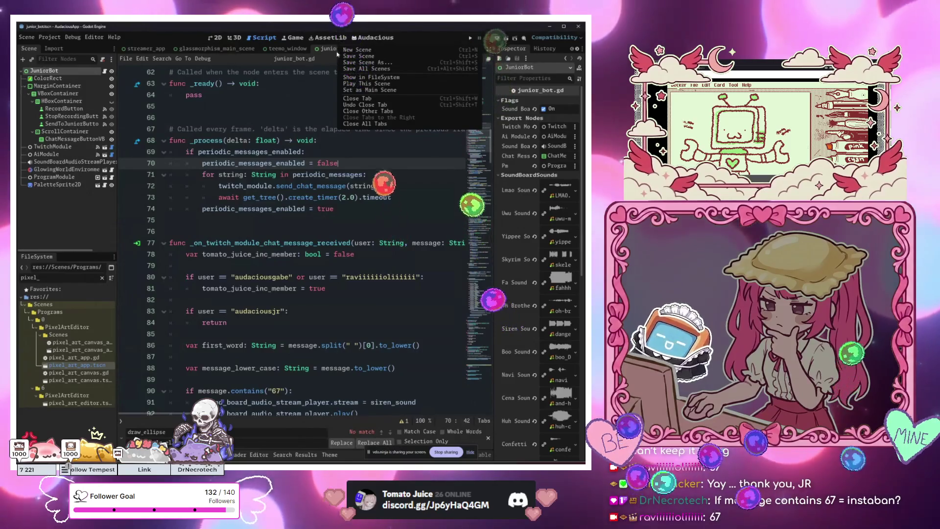
pyautogui.click(377, 84)
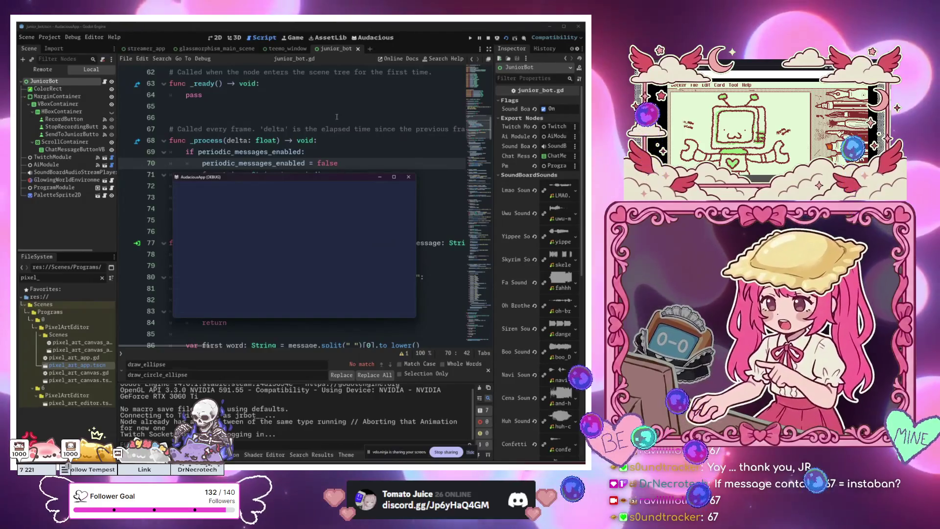
pyautogui.moveTo(297, 179); pyautogui.dragTo(393, 100)
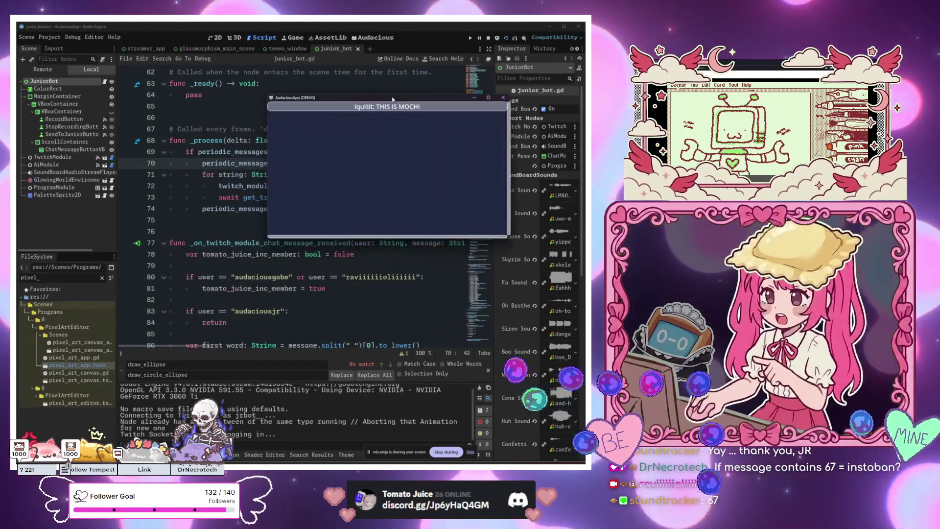
pyautogui.scroll(-3, 205, 227)
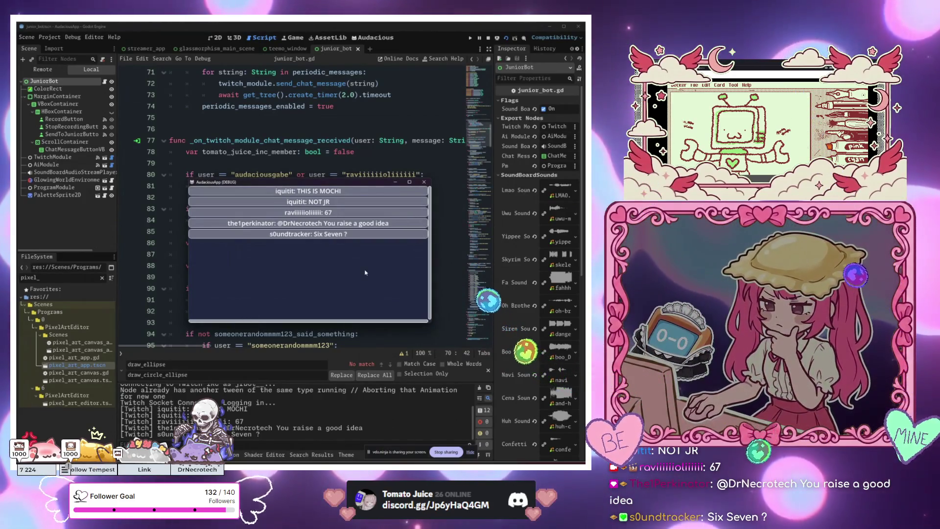
# Close the running bot window with F8 and scroll back through junior_bot.gd.
pyautogui.press('F8')
pyautogui.scroll(20, 390, 239)
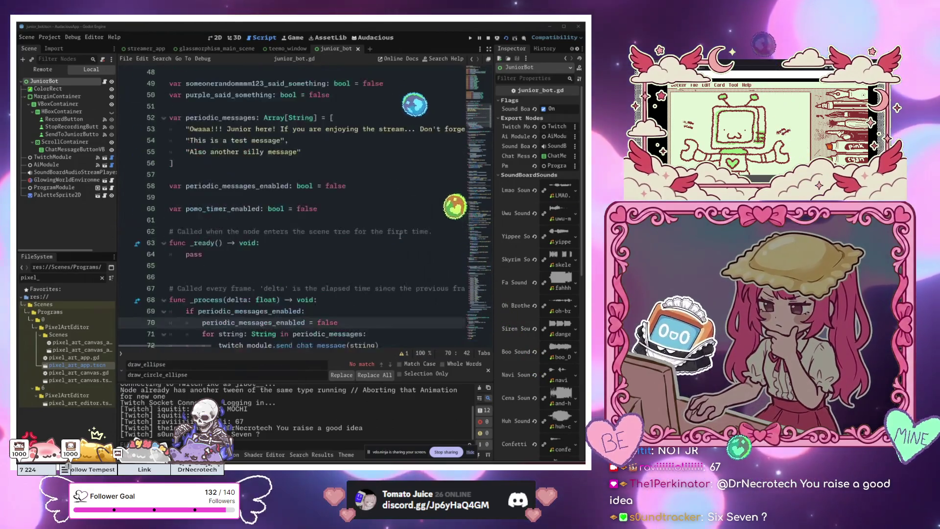
pyautogui.click(402, 232)
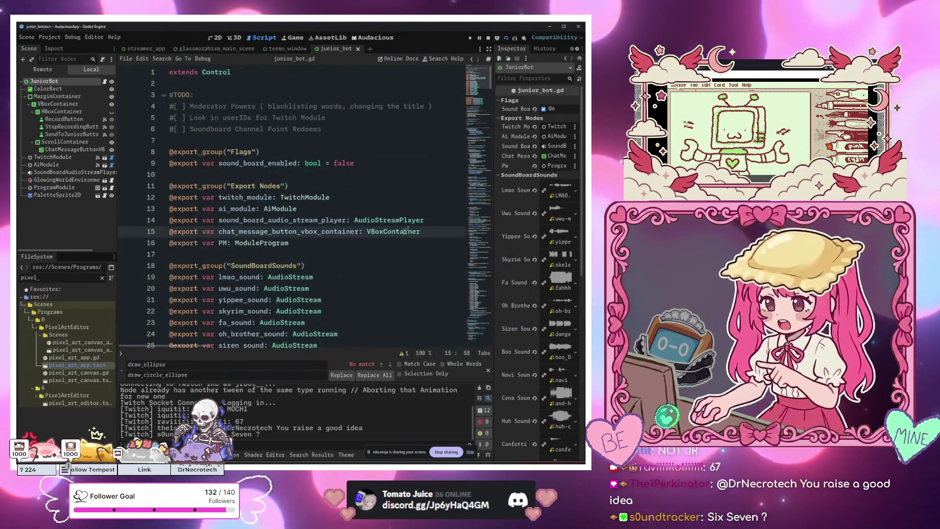
pyautogui.scroll(-12, 402, 232)
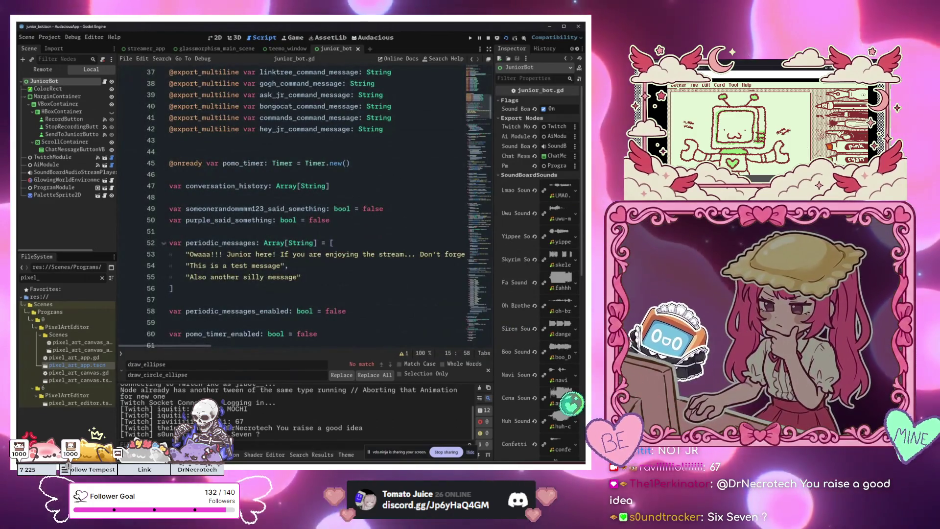
pyautogui.click(334, 255)
pyautogui.scroll(-14, 372, 224)
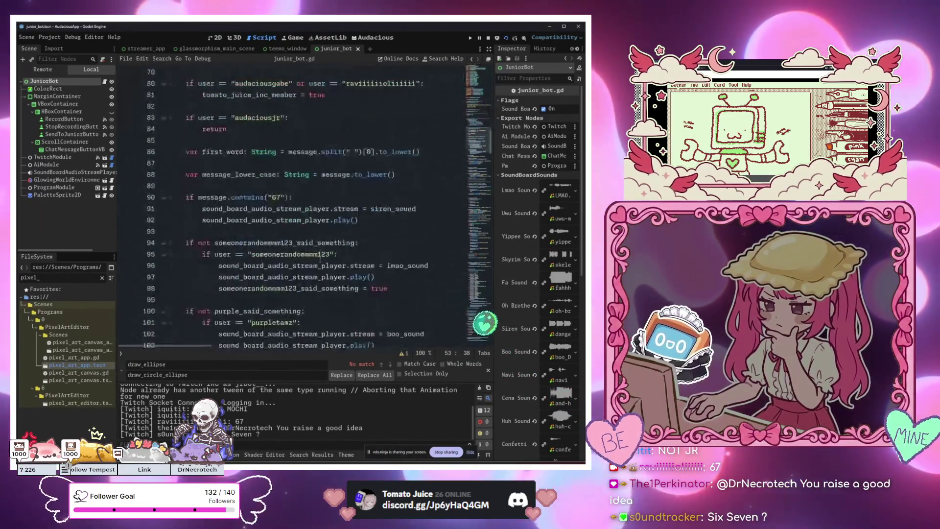
# Select and review the new 67 siren block, returning the cursor to its condition.
pyautogui.moveTo(372, 224); pyautogui.dragTo(186, 197)
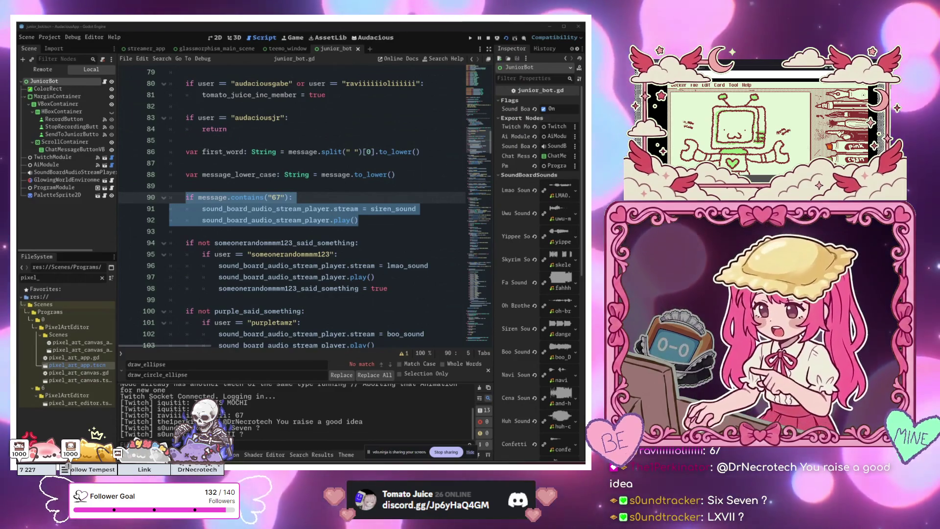
pyautogui.click(314, 254)
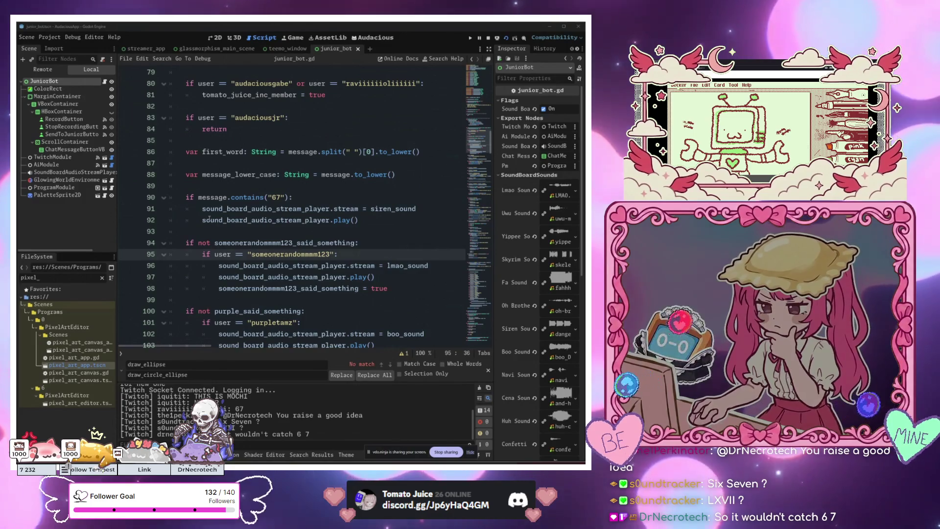
pyautogui.press('Up')
pyautogui.press('Up')
pyautogui.press('Up')
pyautogui.click(288, 197)
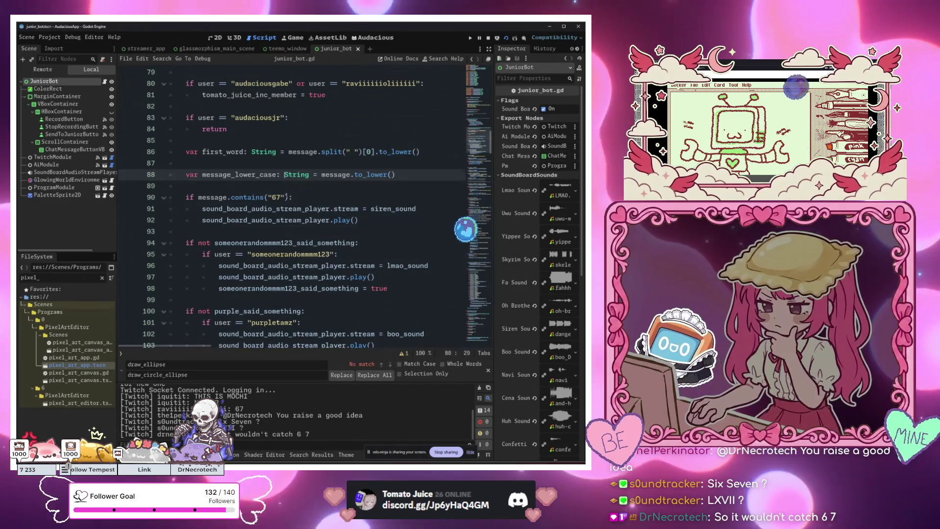
pyautogui.press('Left')
pyautogui.press('Left')
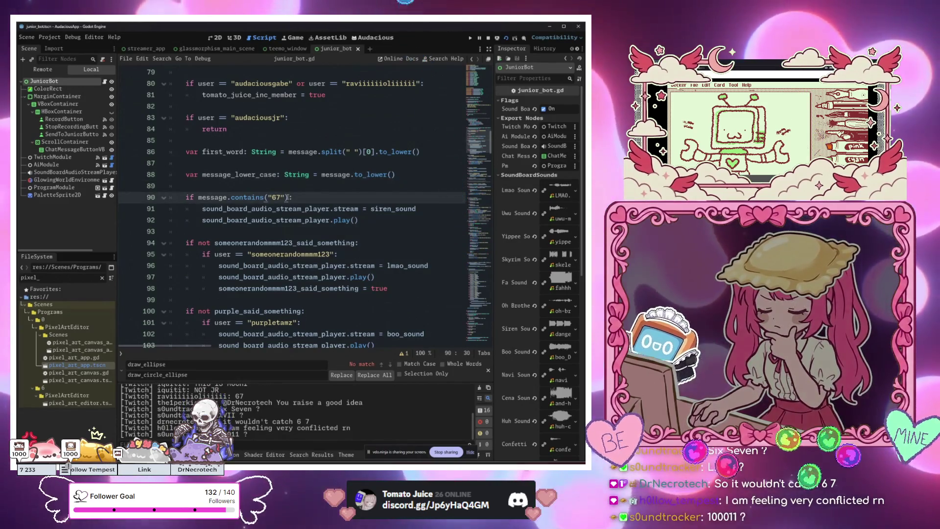
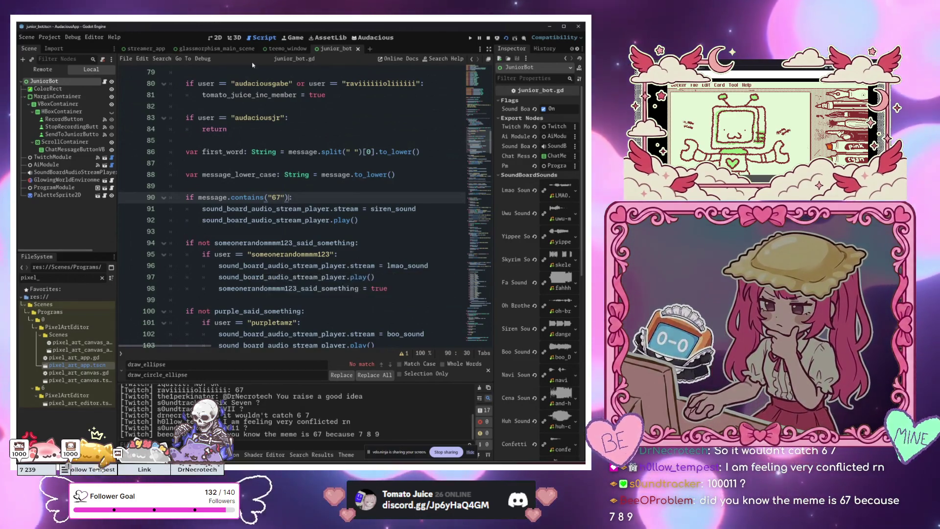
# Scroll to the top of junior_bot.gd and review the exported node and soundboard lines.
pyautogui.press('Up')
pyautogui.press('Up')
pyautogui.press('Up')
pyautogui.scroll(8, 357, 155)
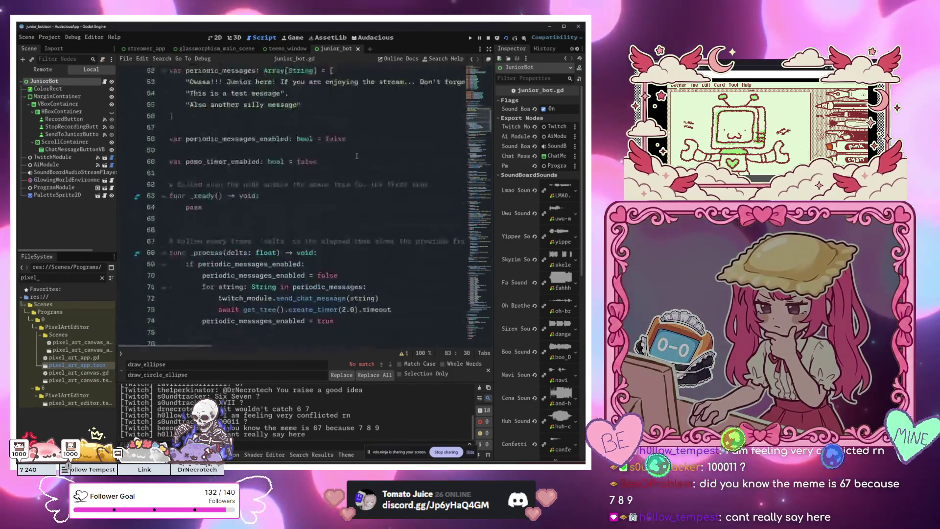
pyautogui.scroll(15, 356, 156)
pyautogui.click(352, 208)
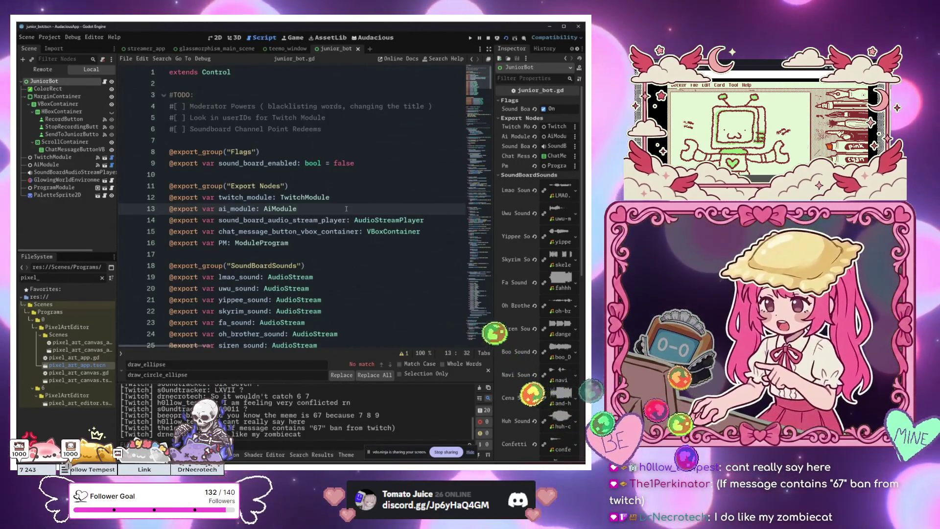
pyautogui.moveTo(318, 243); pyautogui.dragTo(367, 263)
# Return to the script's opening lines and run the project to test the bot.
pyautogui.click(337, 208)
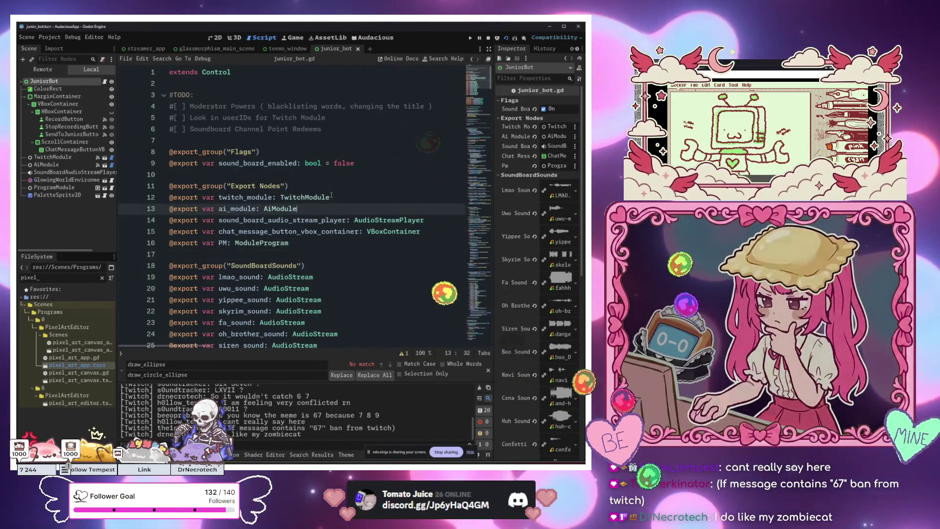
pyautogui.click(330, 190)
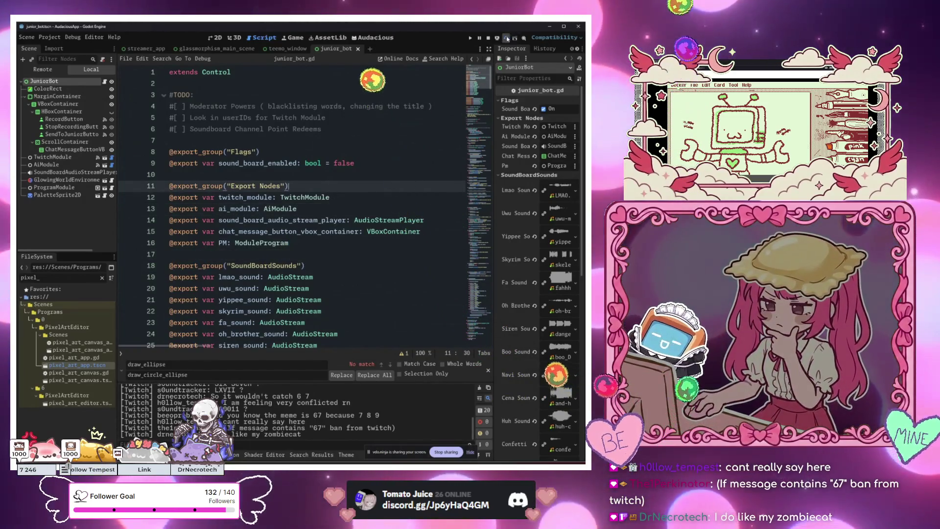
pyautogui.press('Up')
pyautogui.press('Up')
pyautogui.press('Up')
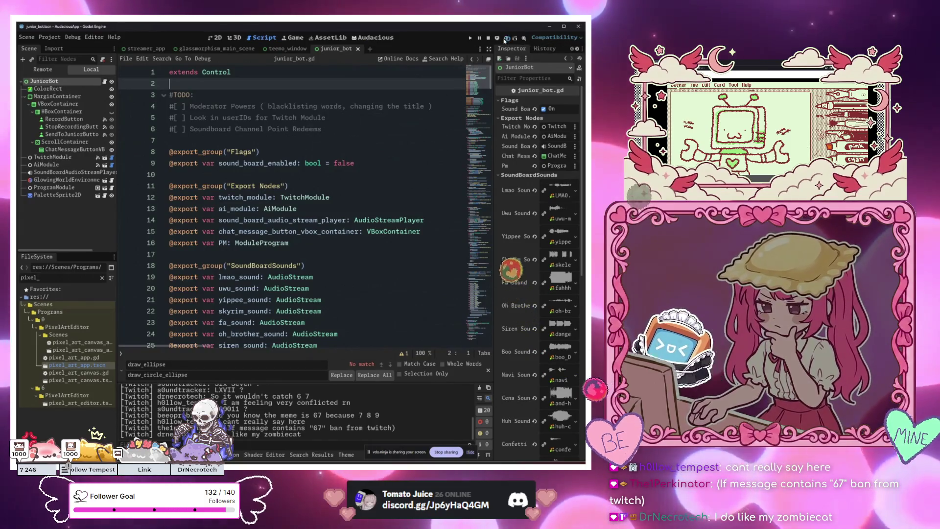
pyautogui.click(506, 38)
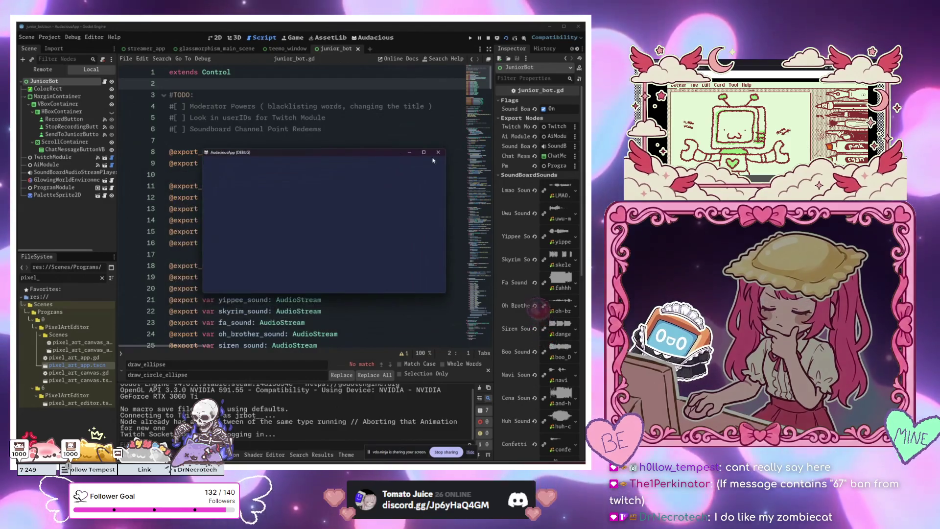
# Close the debug window, review the first_word message handler, then rerun the project and stop it.
pyautogui.click(439, 153)
pyautogui.scroll(-15, 335, 206)
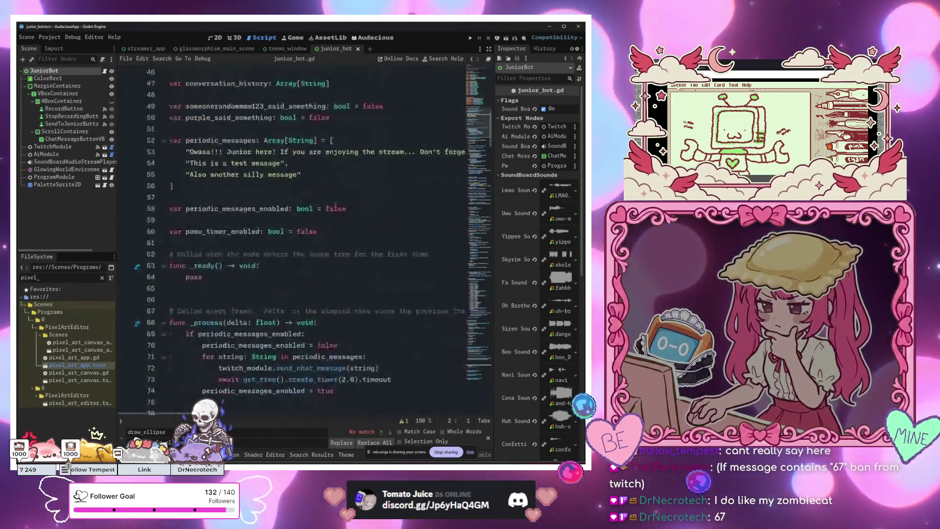
pyautogui.scroll(-11, 336, 206)
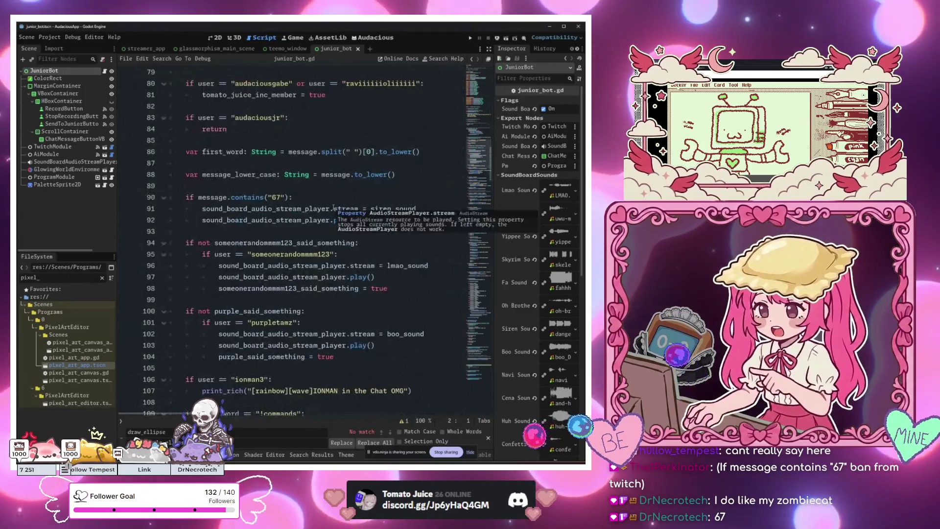
pyautogui.scroll(1, 249, 171)
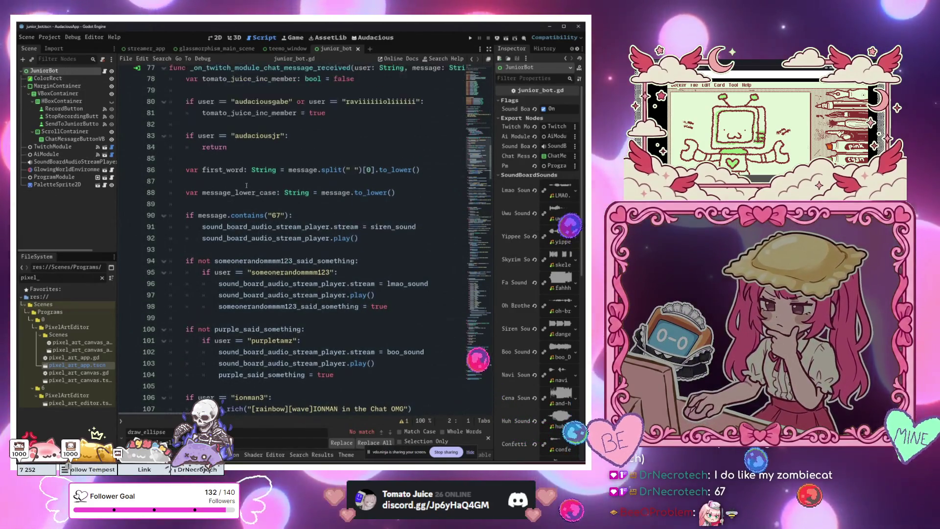
pyautogui.click(248, 185)
pyautogui.scroll(20, 248, 172)
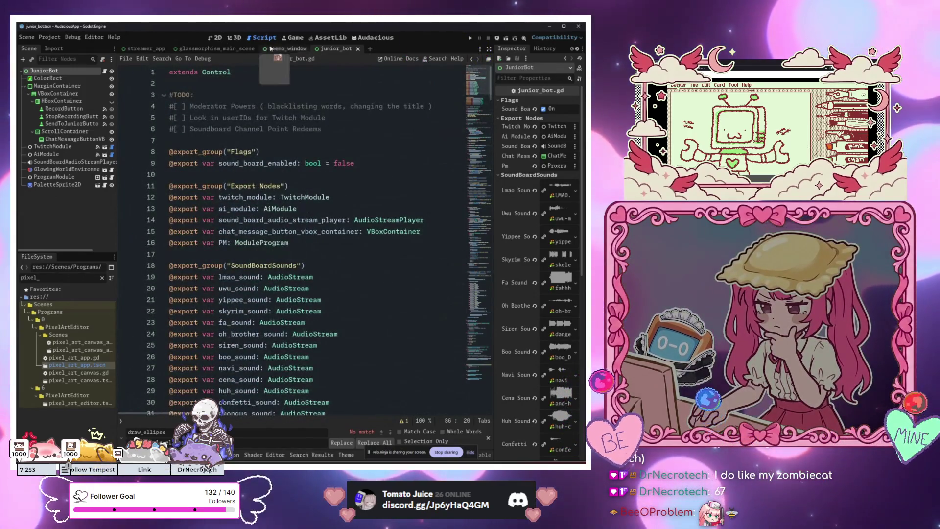
pyautogui.click(472, 40)
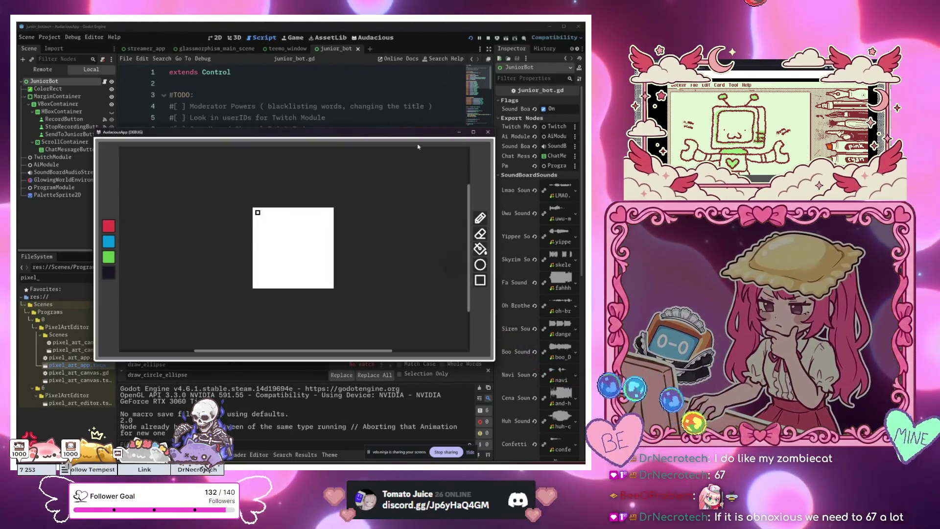
pyautogui.click(488, 132)
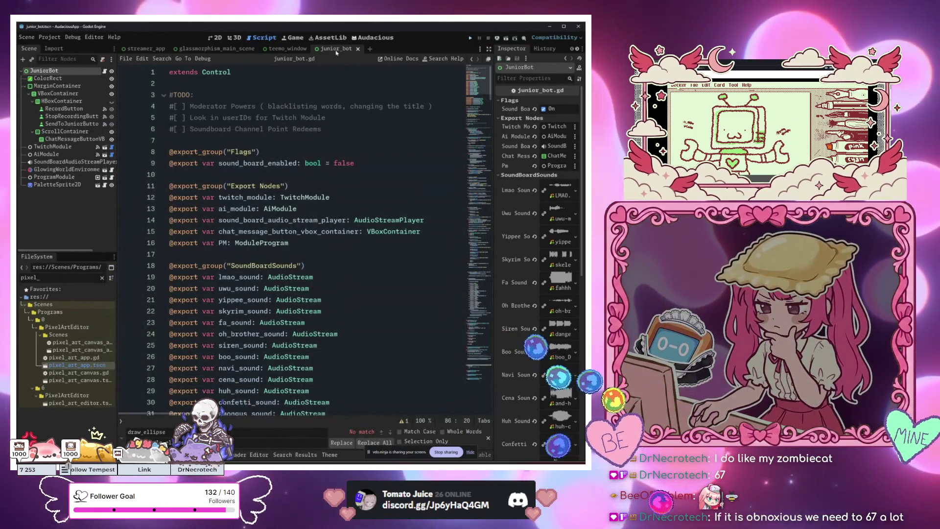
# Set streamer_app as the project's main scene and confirm the change.
pyautogui.rightClick(149, 51)
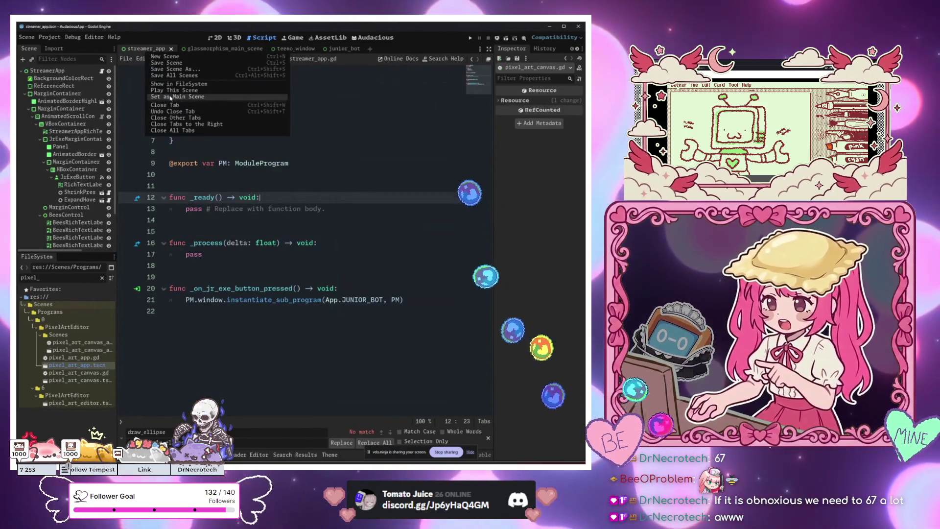
pyautogui.click(170, 97)
pyautogui.rightClick(145, 51)
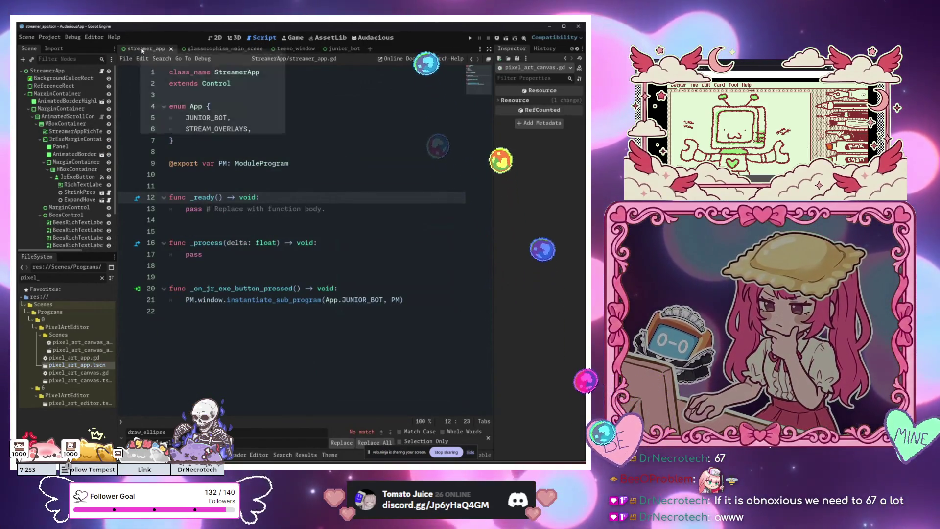
pyautogui.press('Escape')
# Run the project with F5, move the Streamer App window aside and test the JR.EXE button.
pyautogui.press('F5')
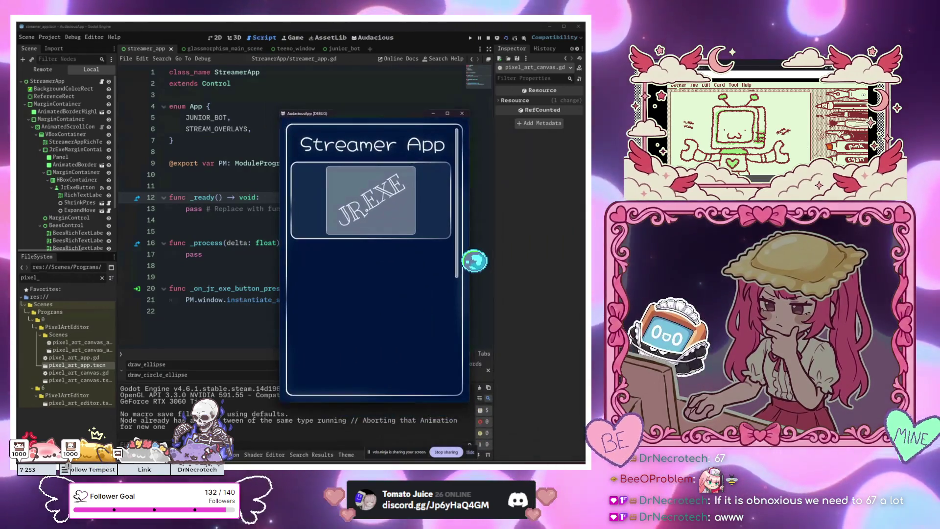
pyautogui.moveTo(381, 116); pyautogui.dragTo(218, 105)
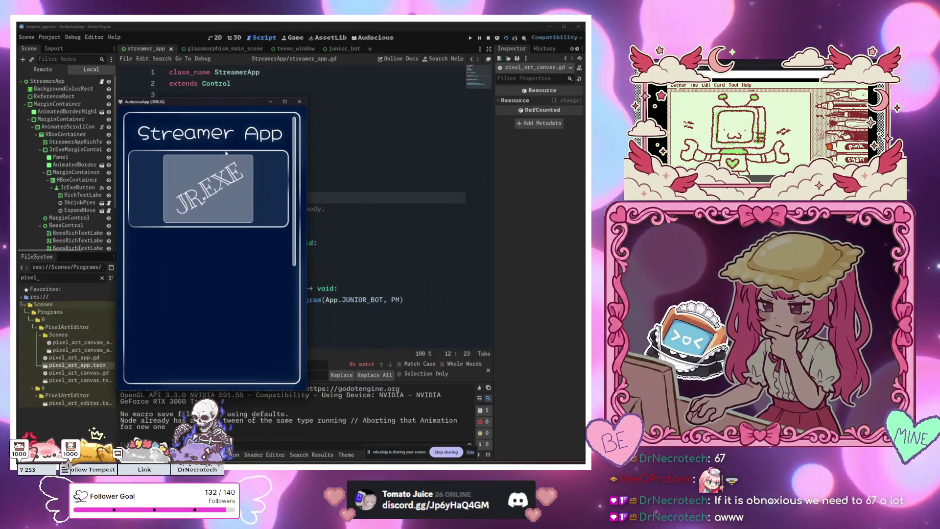
pyautogui.click(238, 194)
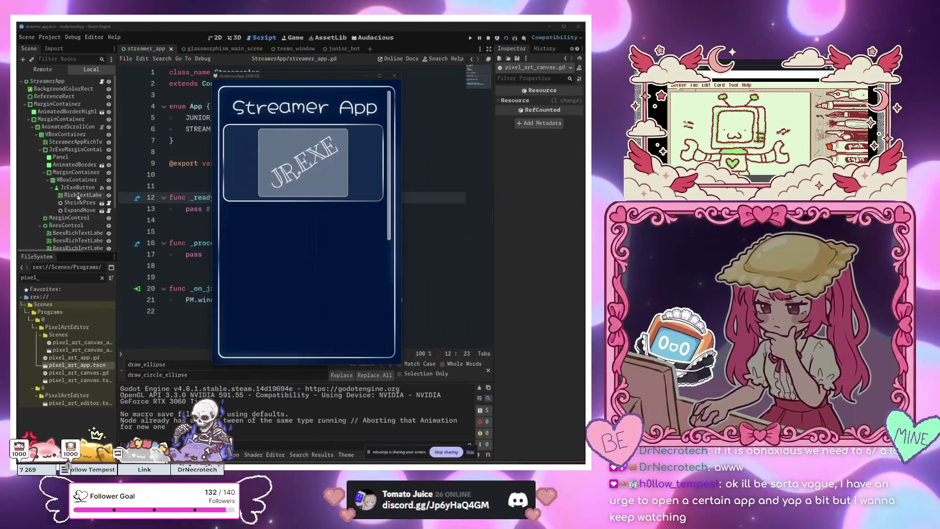
pyautogui.click(316, 185)
# Open the RichTextLabel's Visibility section and adjust its Self Modulate colour.
pyautogui.scroll(-3, 547, 346)
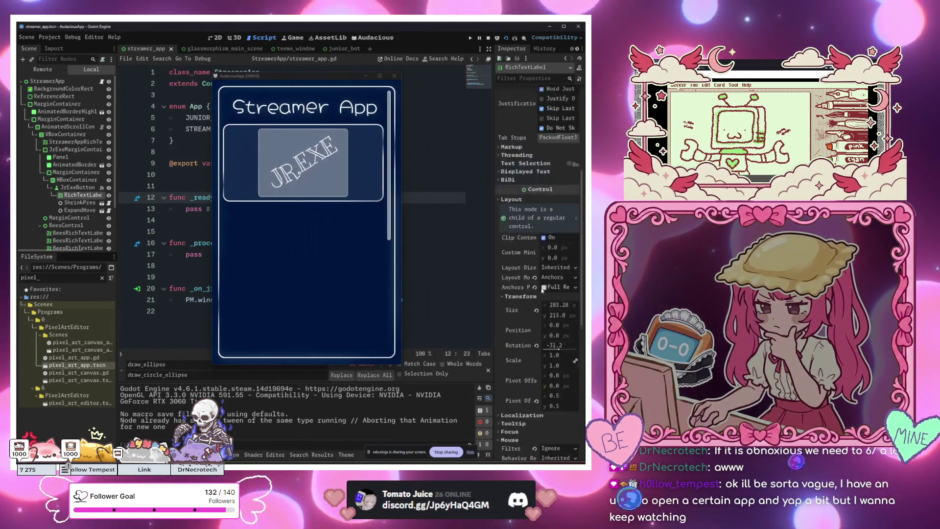
pyautogui.click(530, 363)
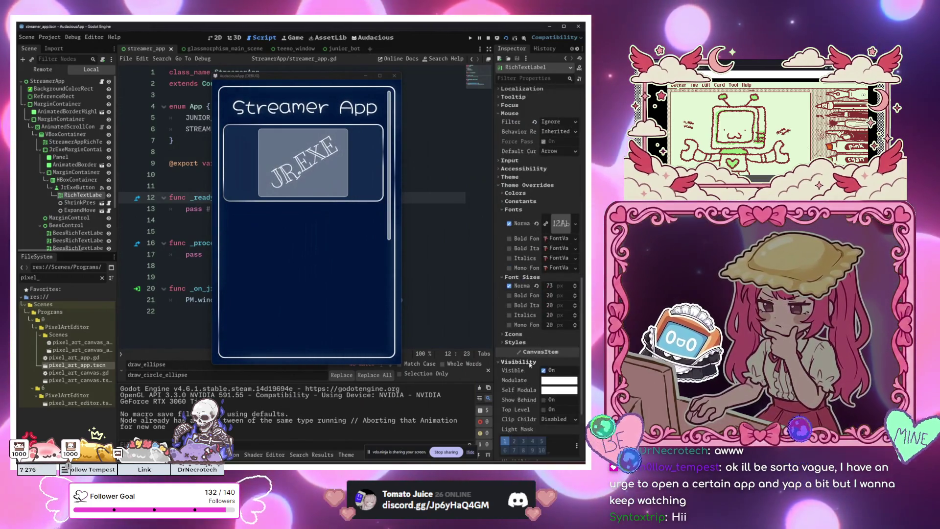
pyautogui.click(544, 390)
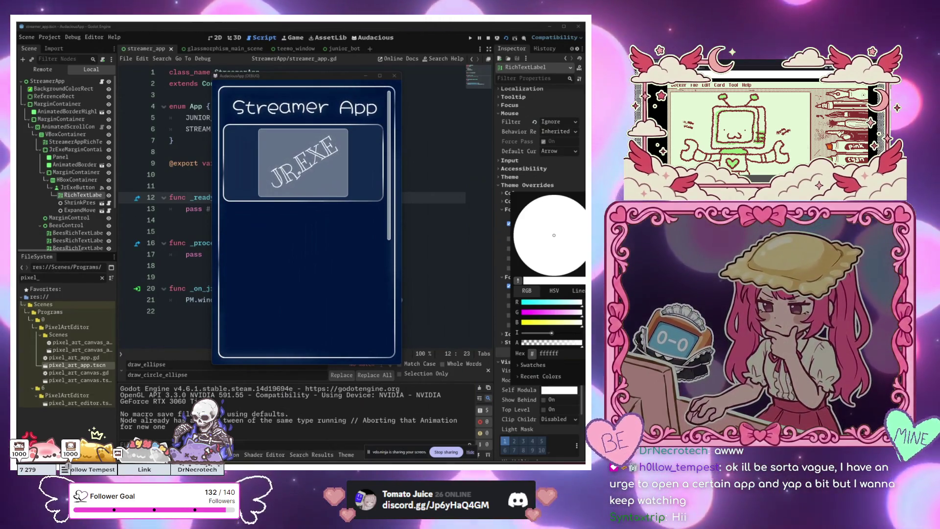
pyautogui.press('Escape')
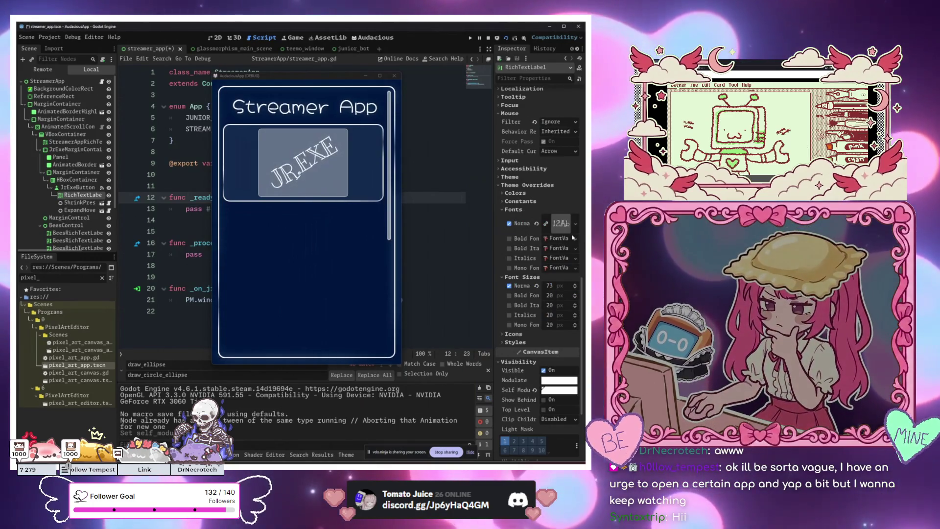
# Switch to the 2D scene view and close the running Streamer App window.
pyautogui.click(191, 141)
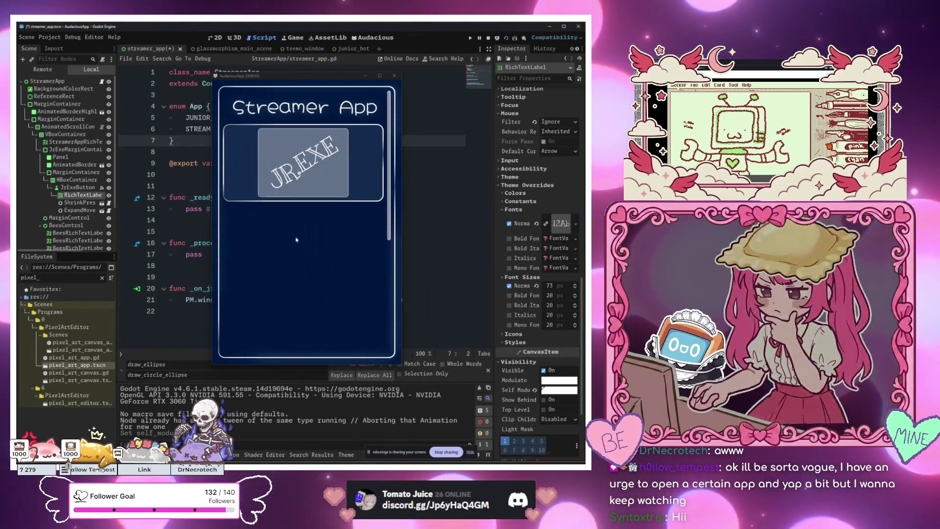
pyautogui.click(422, 209)
pyautogui.click(219, 37)
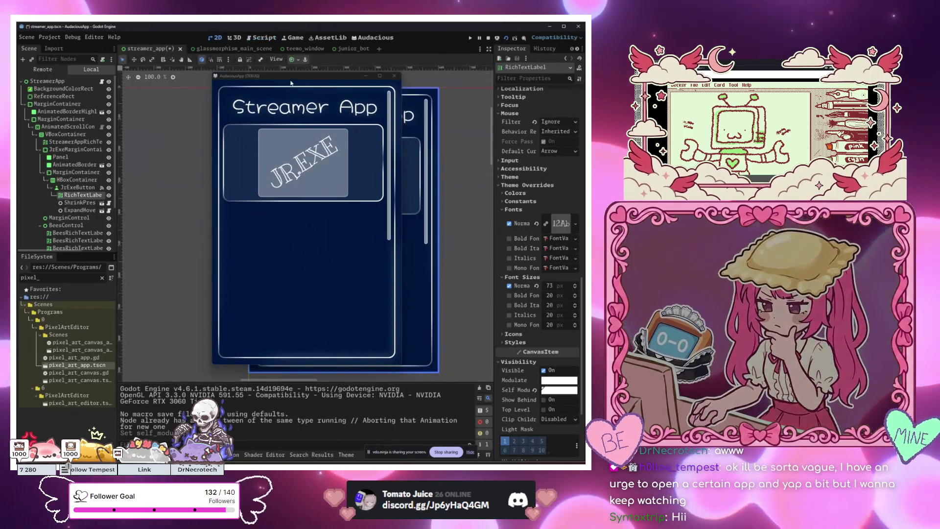
pyautogui.moveTo(313, 76); pyautogui.dragTo(191, 165)
pyautogui.click(272, 167)
pyautogui.scroll(7, 353, 128)
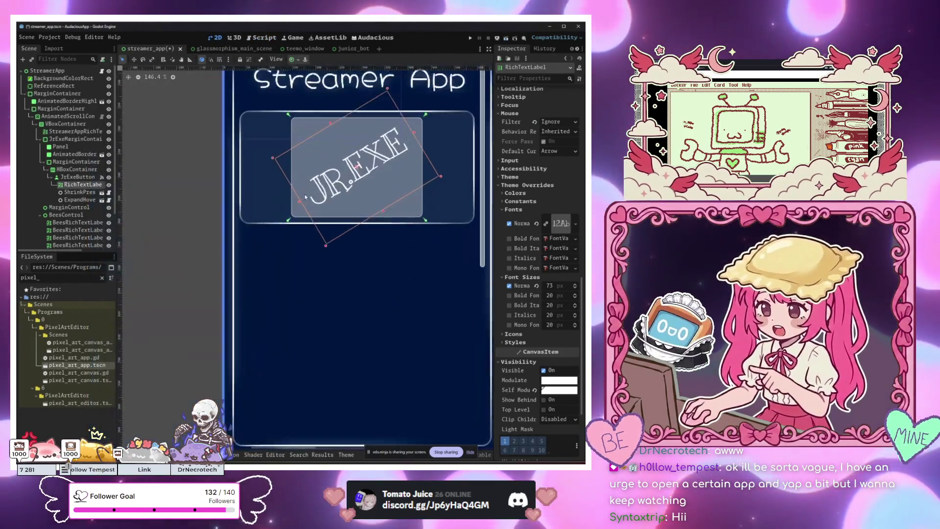
# Boost the label's Self Modulate intensity so JR.EXE glows, and save the scene.
pyautogui.click(563, 390)
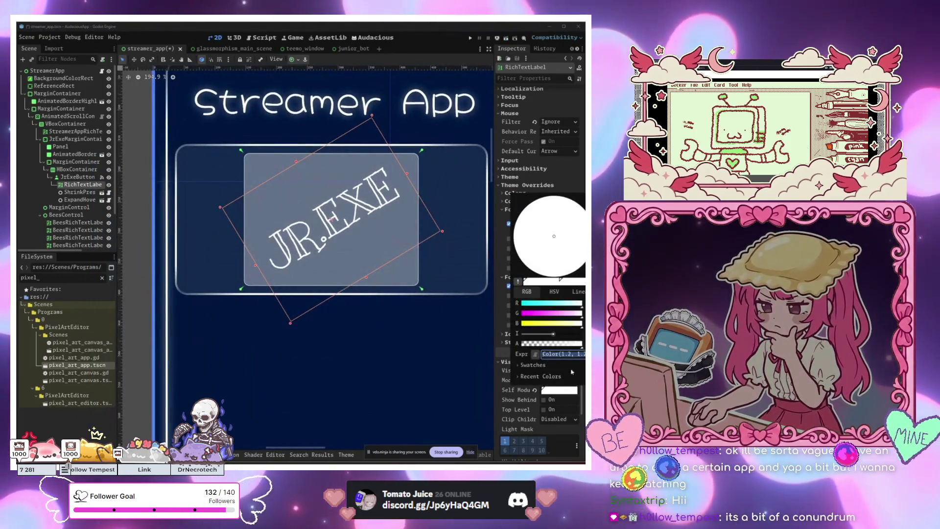
pyautogui.moveTo(553, 333); pyautogui.dragTo(557, 335)
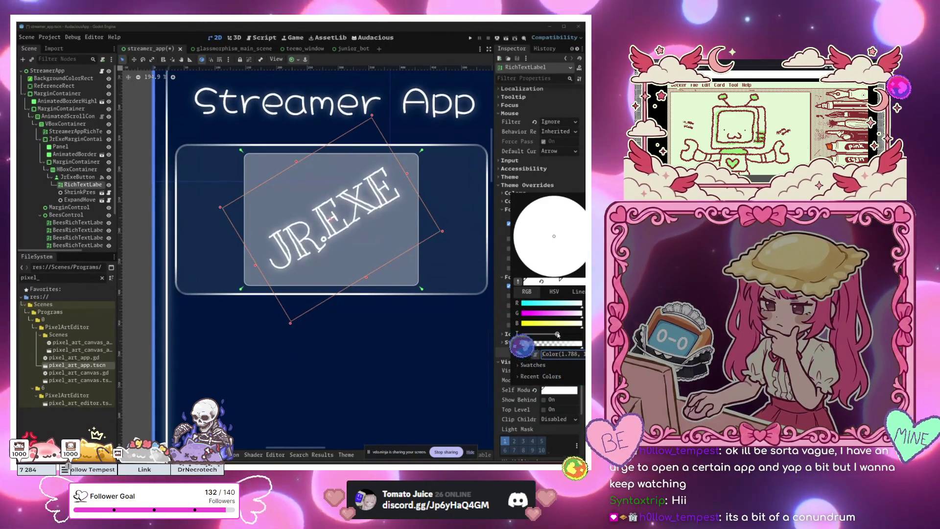
pyautogui.click(367, 361)
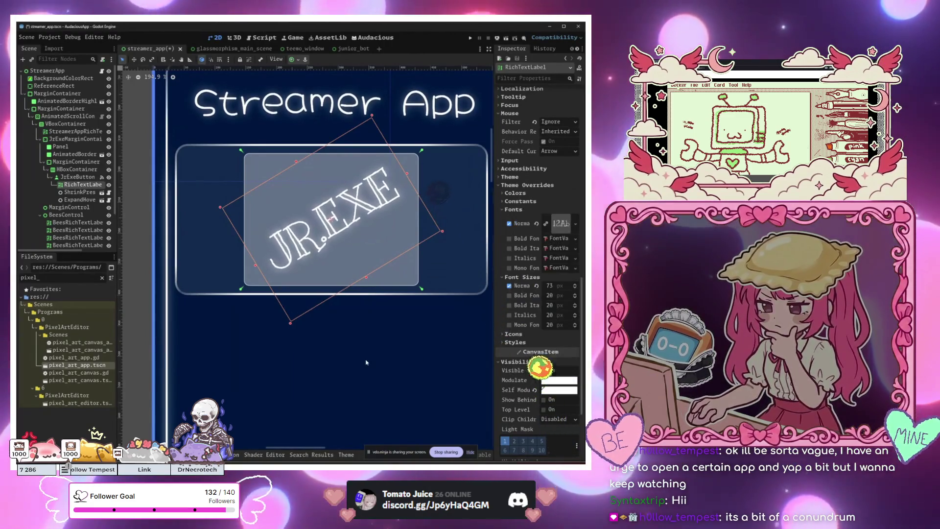
pyautogui.hotkey('ctrl', 's')
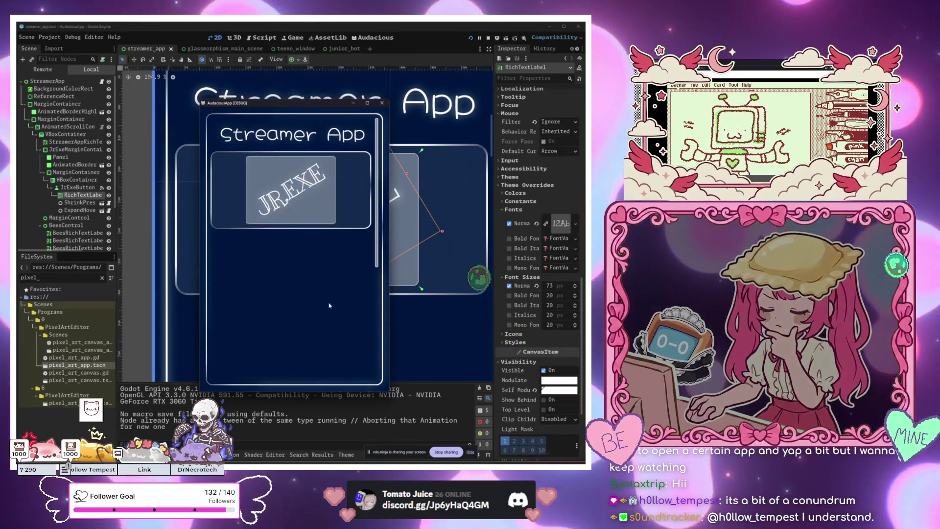
# Reselect the JR.EXE RichTextLabel, then stop the running Streamer App game.
pyautogui.click(414, 340)
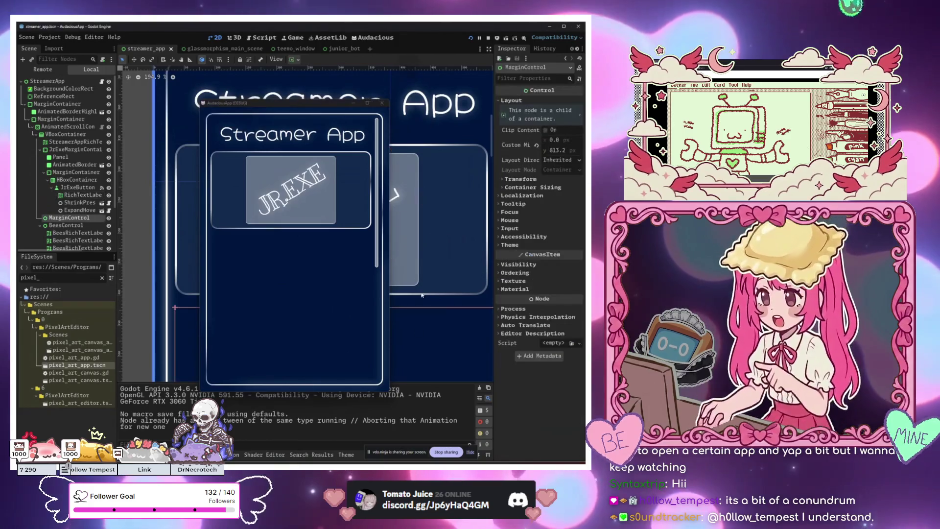
pyautogui.click(407, 203)
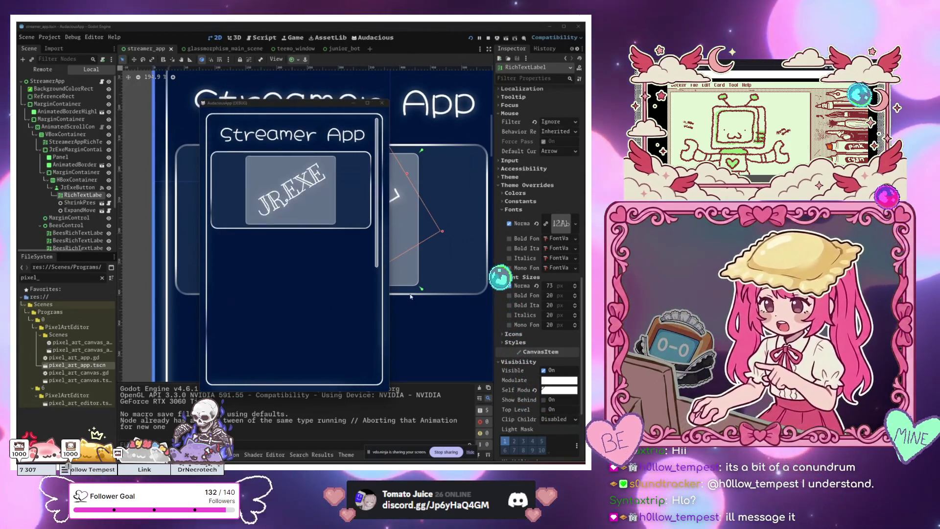
pyautogui.click(423, 304)
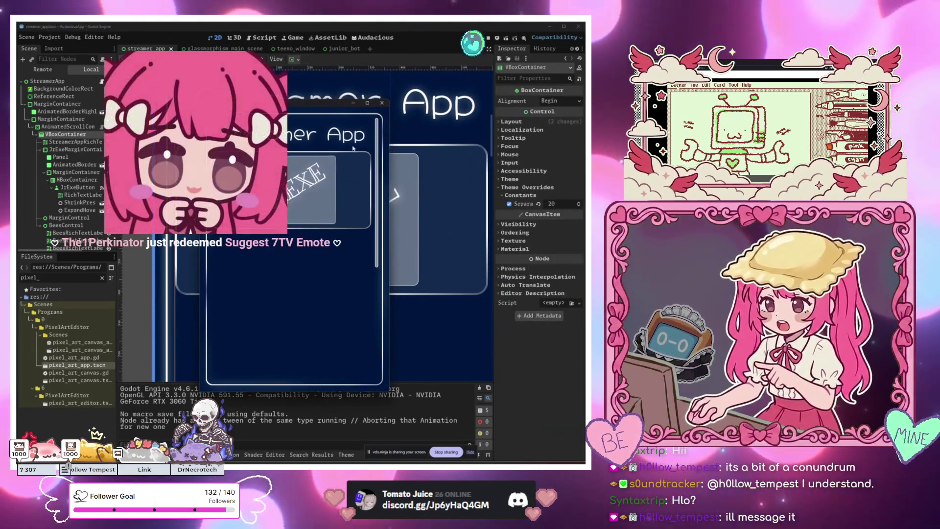
# Stop the debug game with F8 and select the Streamer App title label node.
pyautogui.press('F8')
pyautogui.click(415, 119)
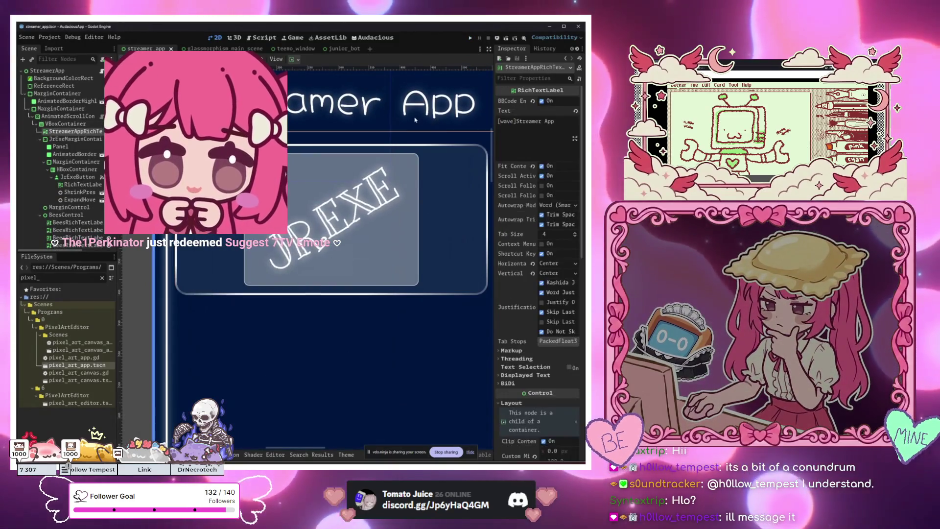
pyautogui.scroll(-2, 196, 294)
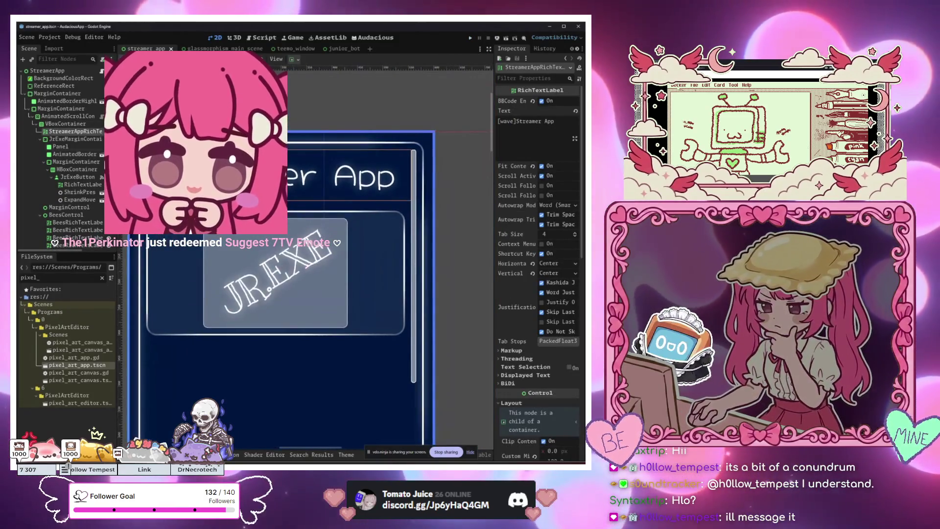
pyautogui.click(65, 137)
pyautogui.click(66, 133)
# Add expand_hovered_control_module.tscn as a child of the title label and save the scene.
pyautogui.click(32, 59)
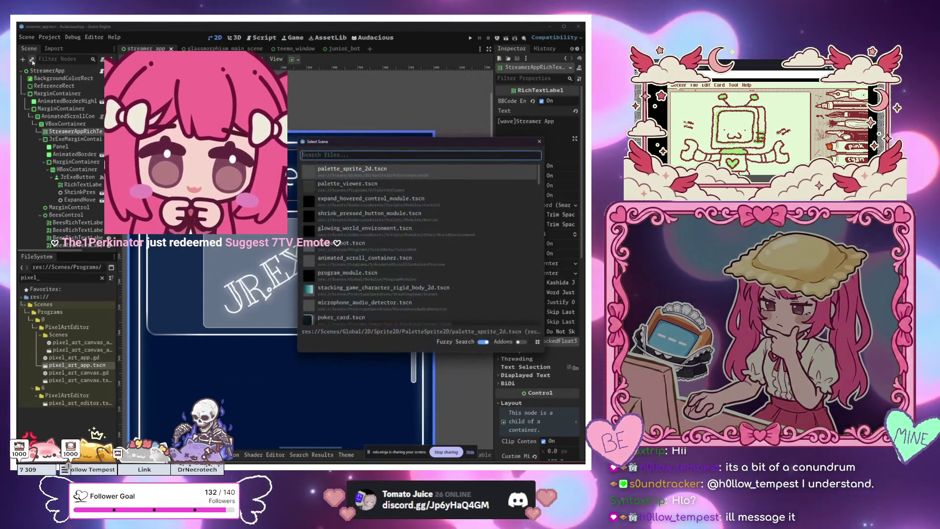
pyautogui.write('exp')
pyautogui.doubleClick(370, 198)
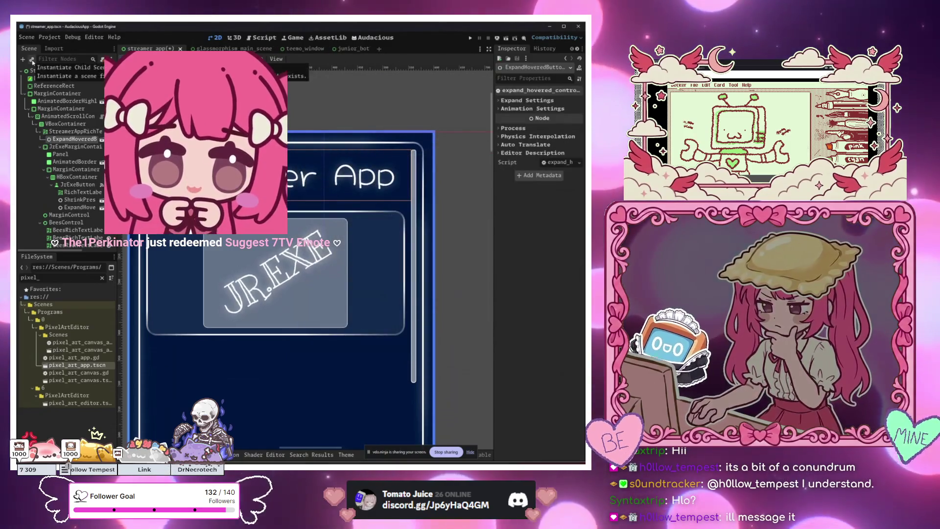
pyautogui.click(232, 207)
pyautogui.hotkey('ctrl', 's')
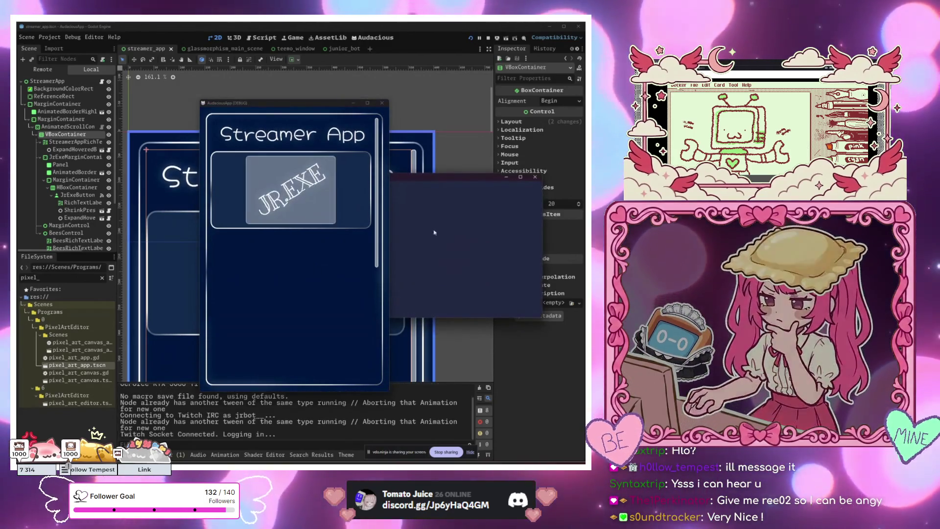
# Close the Junior Bot window and reposition the running Streamer App debug window.
pyautogui.moveTo(334, 106); pyautogui.dragTo(245, 94)
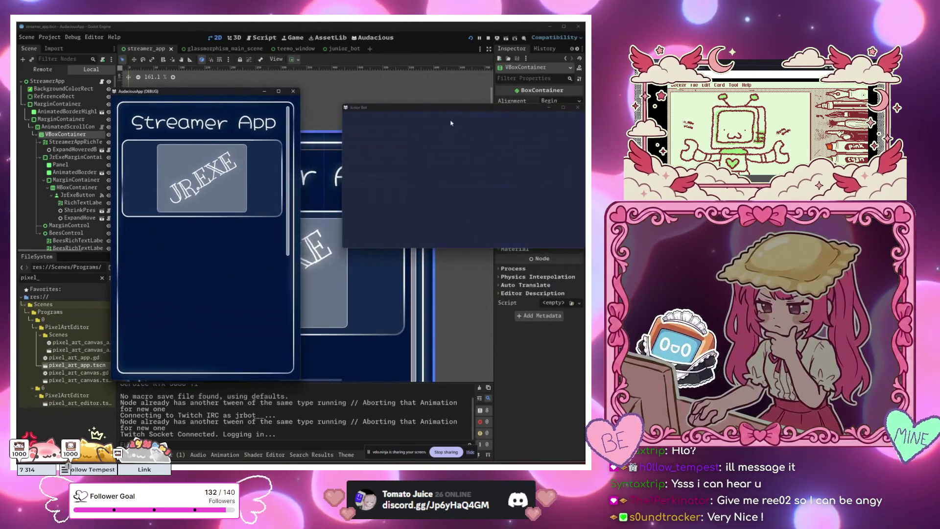
pyautogui.moveTo(486, 111)
pyautogui.mouseDown()
pyautogui.moveTo(448, 150)
pyautogui.moveTo(460, 155)
pyautogui.mouseUp()
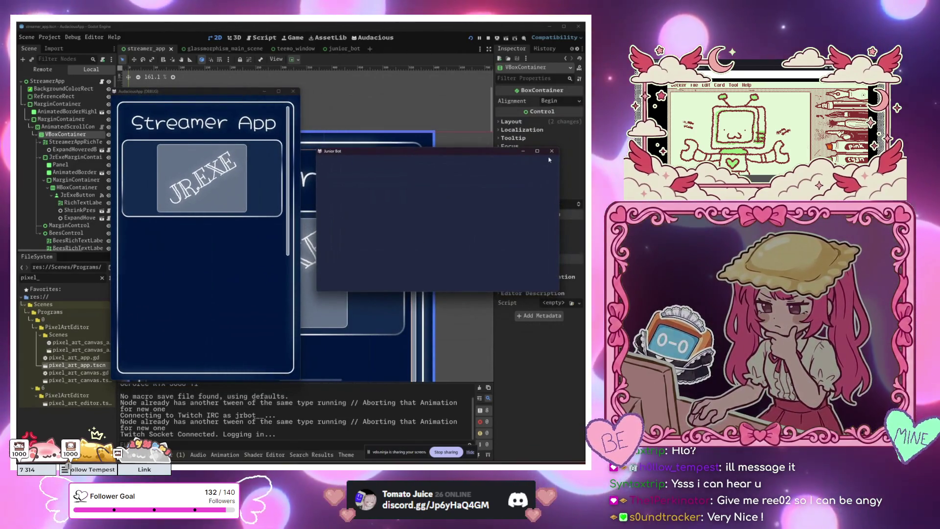
pyautogui.click(551, 151)
pyautogui.moveTo(226, 91); pyautogui.dragTo(339, 75)
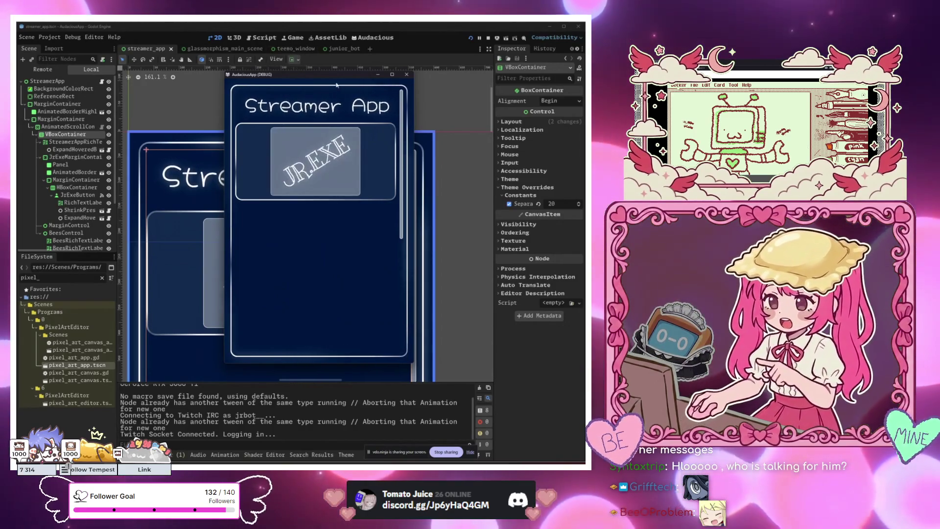
pyautogui.moveTo(327, 79)
pyautogui.mouseDown()
pyautogui.moveTo(227, 82)
pyautogui.moveTo(167, 72)
pyautogui.moveTo(258, 60)
pyautogui.mouseUp()
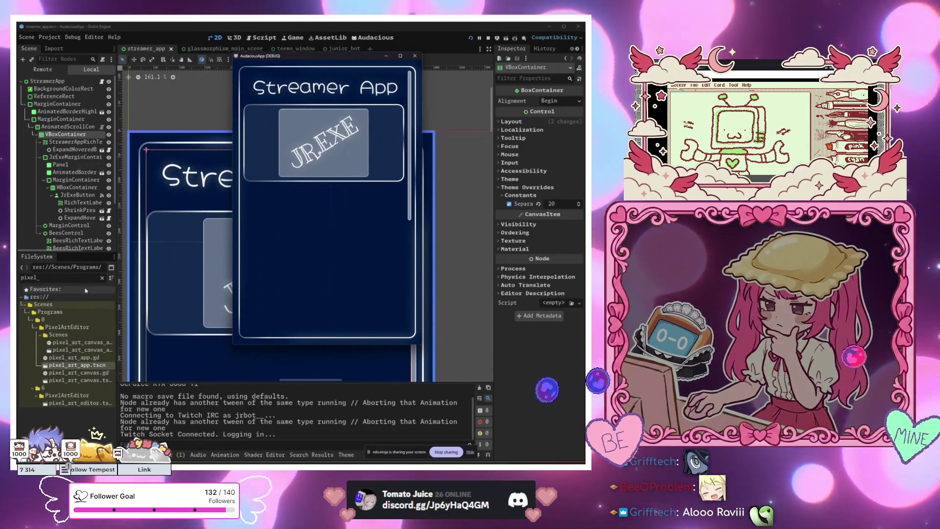
pyautogui.click(102, 278)
# Scroll through the FileSystem dock and clear its filter to show all project files.
pyautogui.scroll(-10, 87, 351)
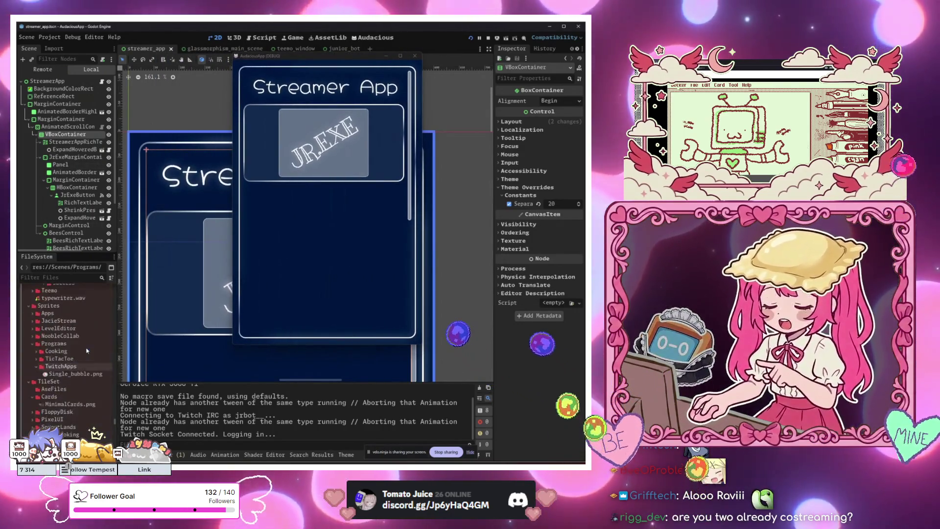
pyautogui.scroll(-15, 87, 350)
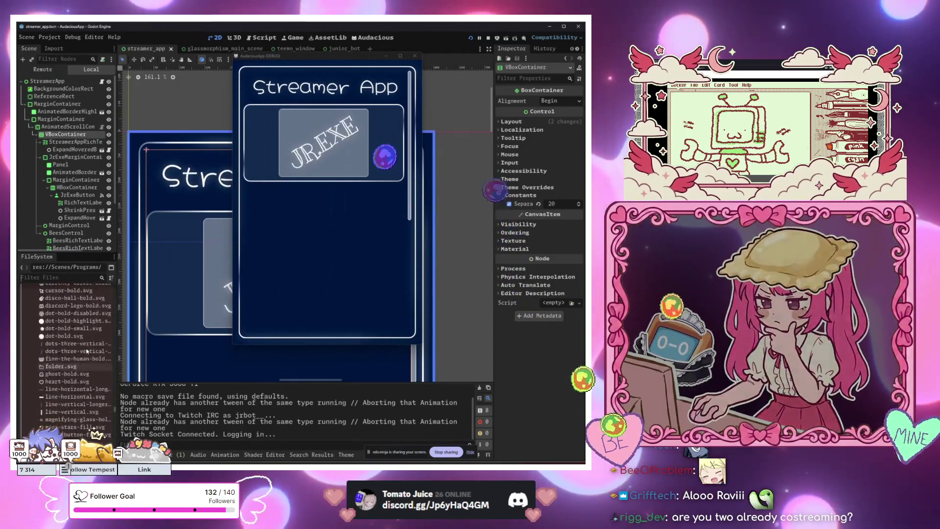
pyautogui.scroll(15, 87, 350)
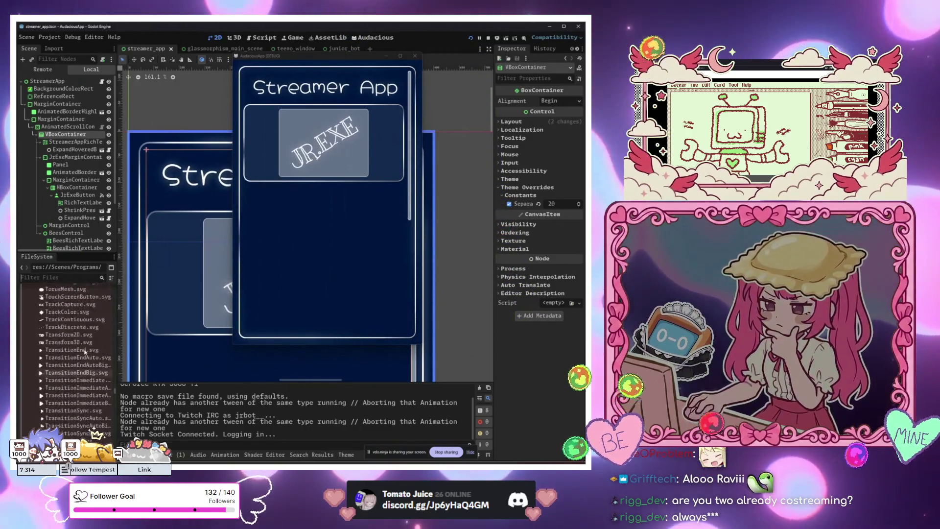
pyautogui.scroll(10, 85, 351)
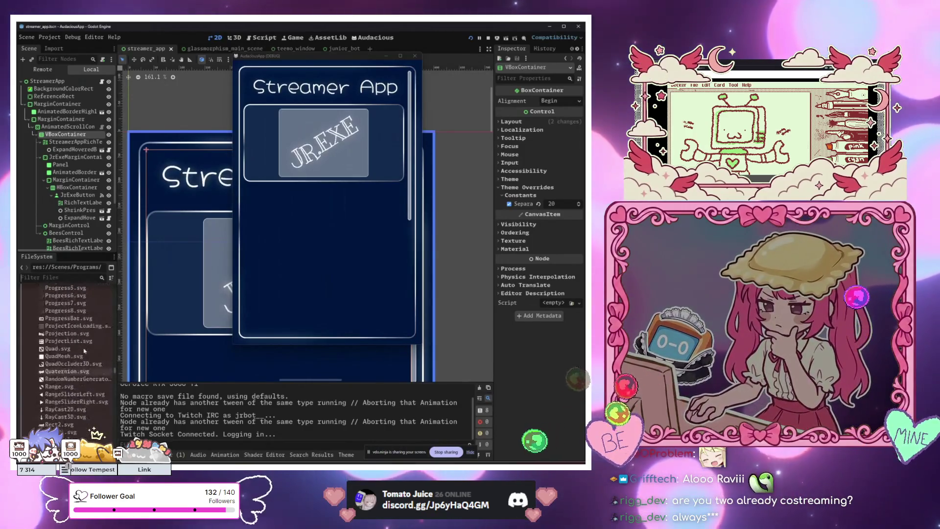
pyautogui.moveTo(116, 370); pyautogui.dragTo(121, 288)
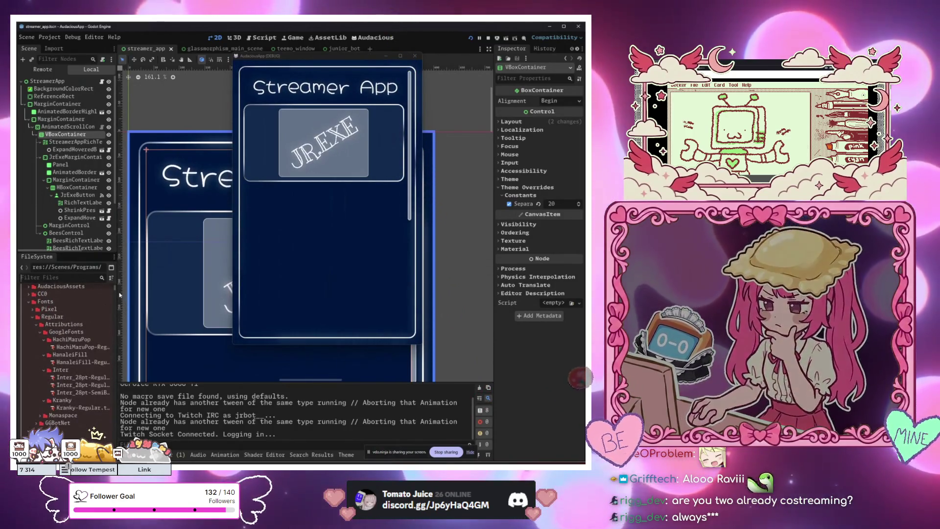
pyautogui.scroll(-3, 74, 370)
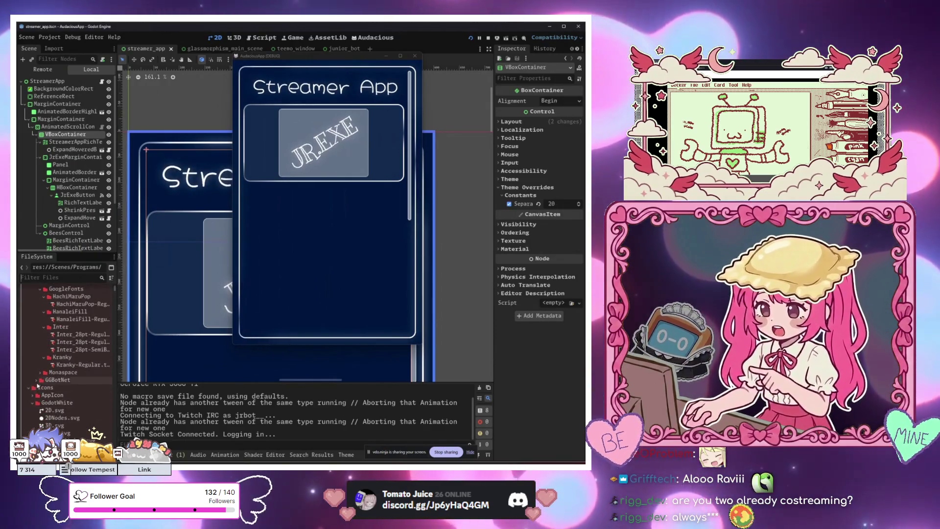
pyautogui.scroll(5, 58, 391)
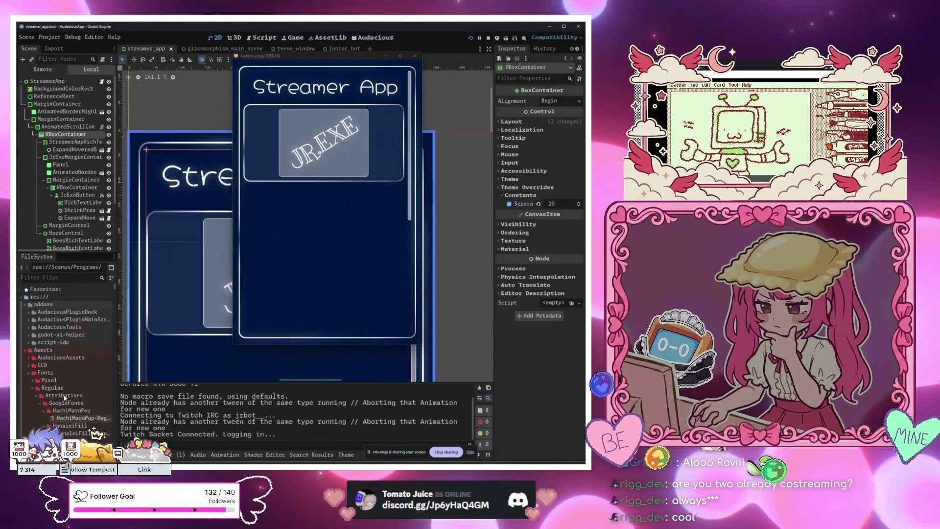
pyautogui.scroll(-6, 65, 399)
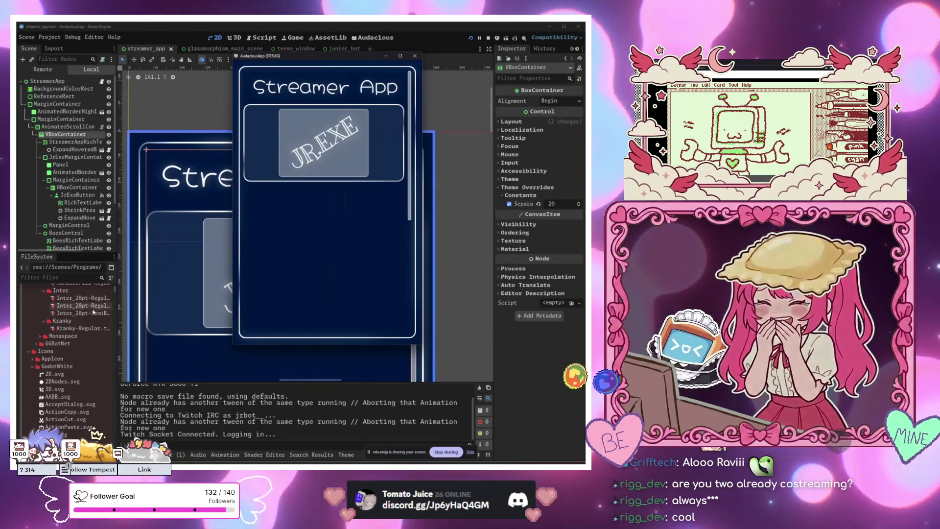
pyautogui.click(77, 280)
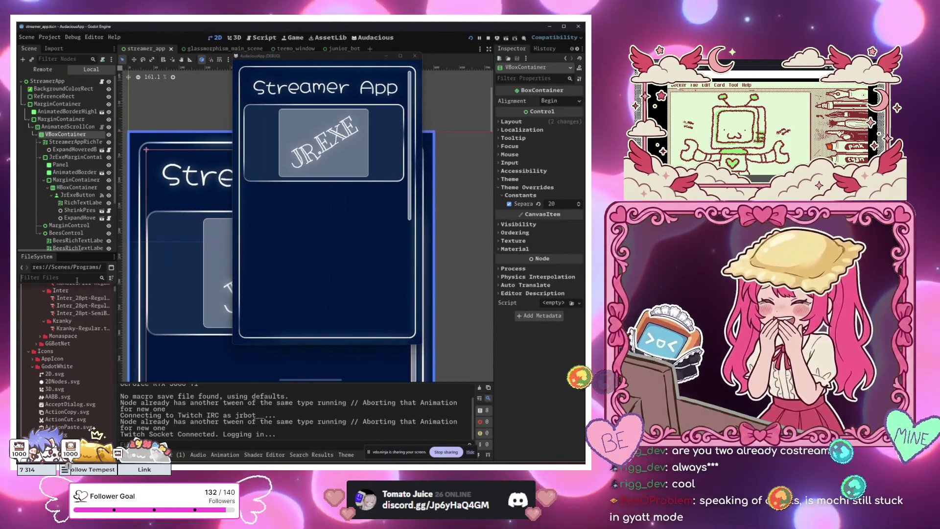
pyautogui.click(76, 279)
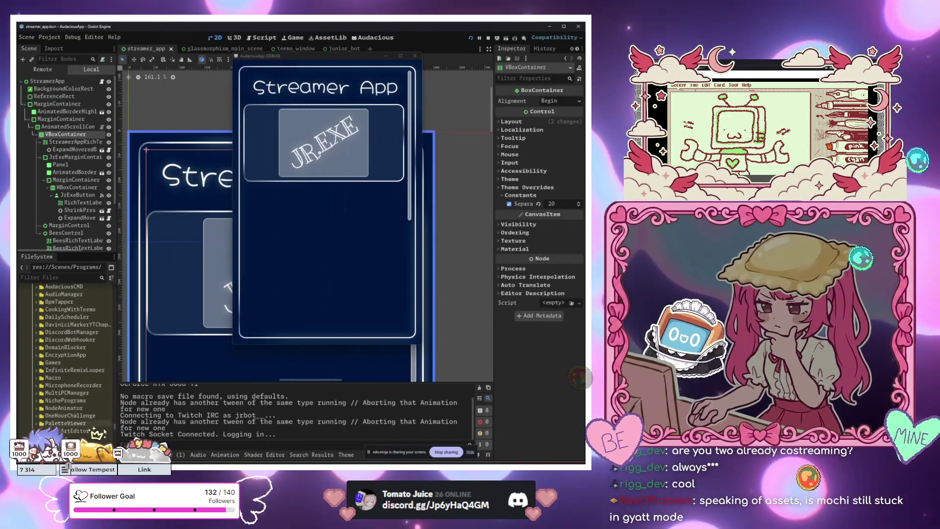
# Expand AudaciousAssets down to the Unsplash image and drag it toward the scene.
pyautogui.moveTo(114, 427); pyautogui.dragTo(116, 288)
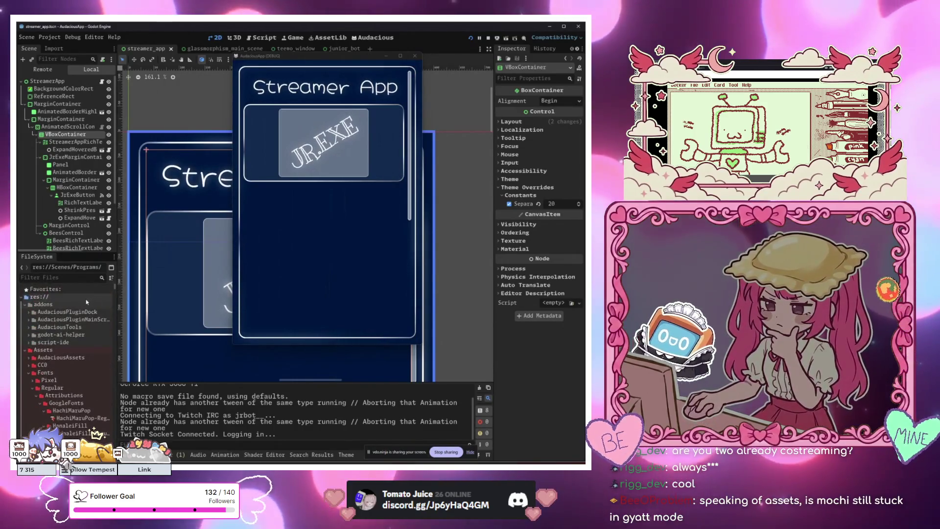
pyautogui.scroll(-3, 87, 302)
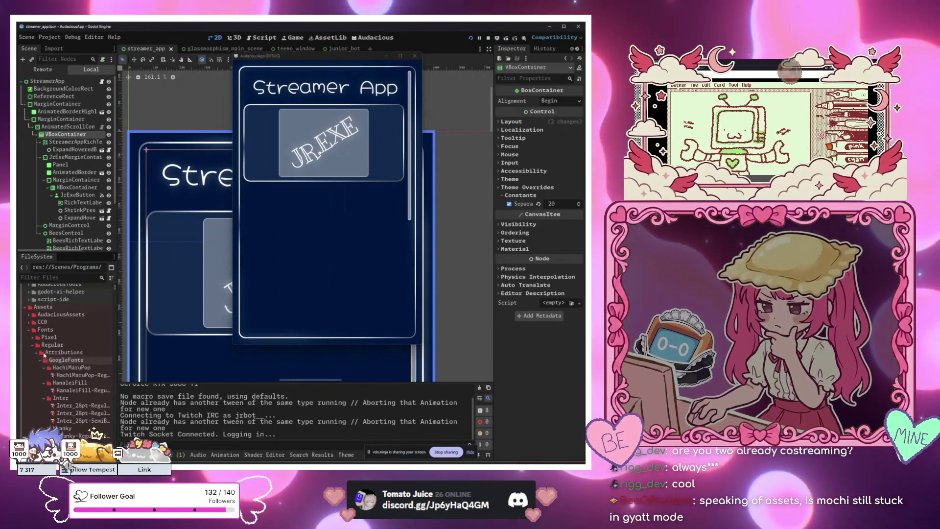
pyautogui.doubleClick(43, 315)
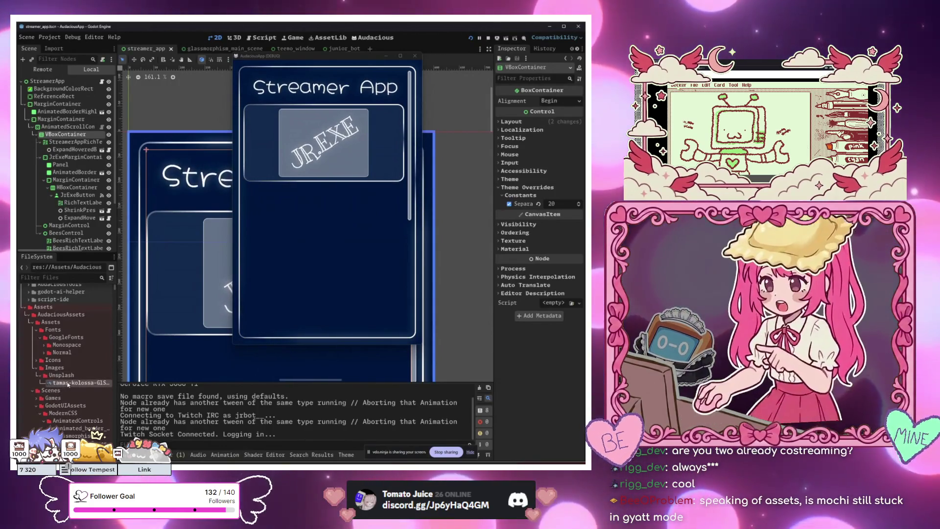
pyautogui.moveTo(68, 385)
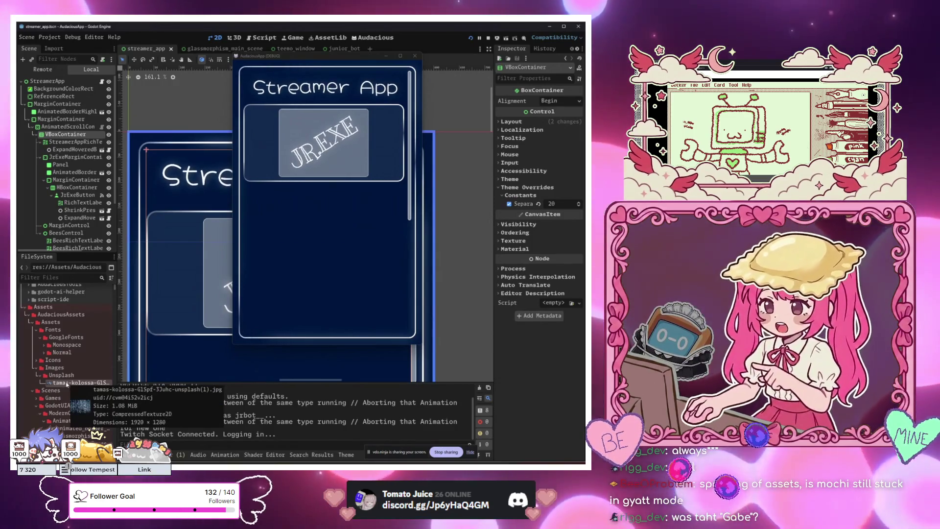
pyautogui.moveTo(67, 385)
pyautogui.mouseDown()
pyautogui.moveTo(186, 245)
pyautogui.moveTo(64, 391)
pyautogui.mouseUp()
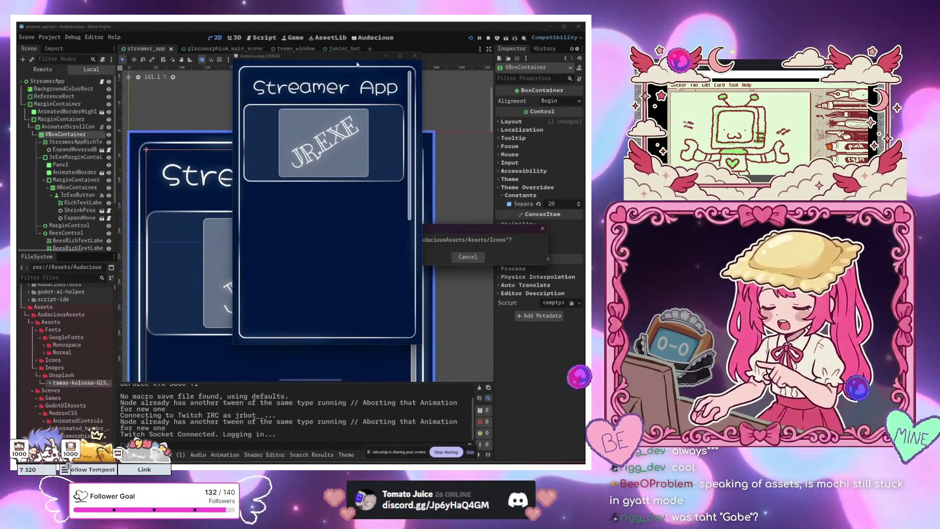
pyautogui.click(415, 56)
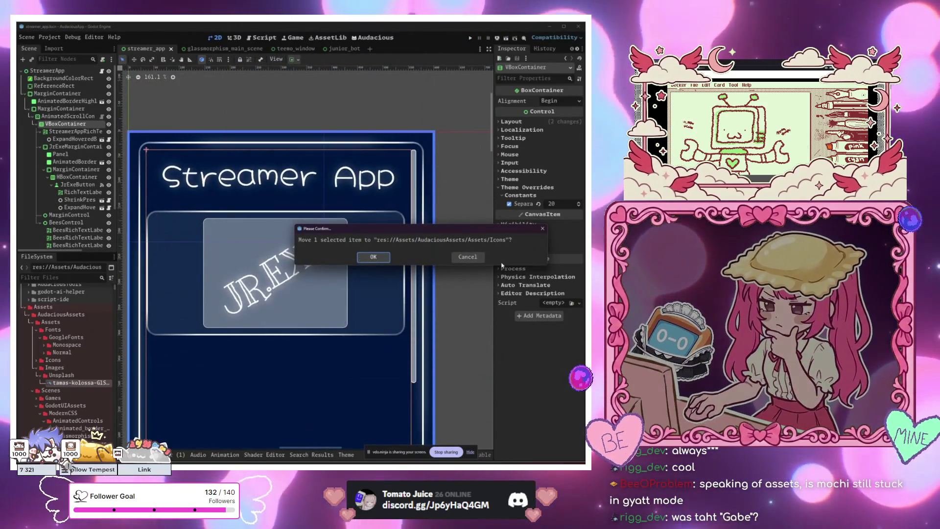
# Cancel the move into Icons and drop the Unsplash photo into the scene as a Sprite2D.
pyautogui.click(478, 260)
pyautogui.moveTo(78, 382)
pyautogui.mouseDown()
pyautogui.moveTo(294, 205)
pyautogui.moveTo(331, 147)
pyautogui.mouseUp()
pyautogui.scroll(-3, 468, 244)
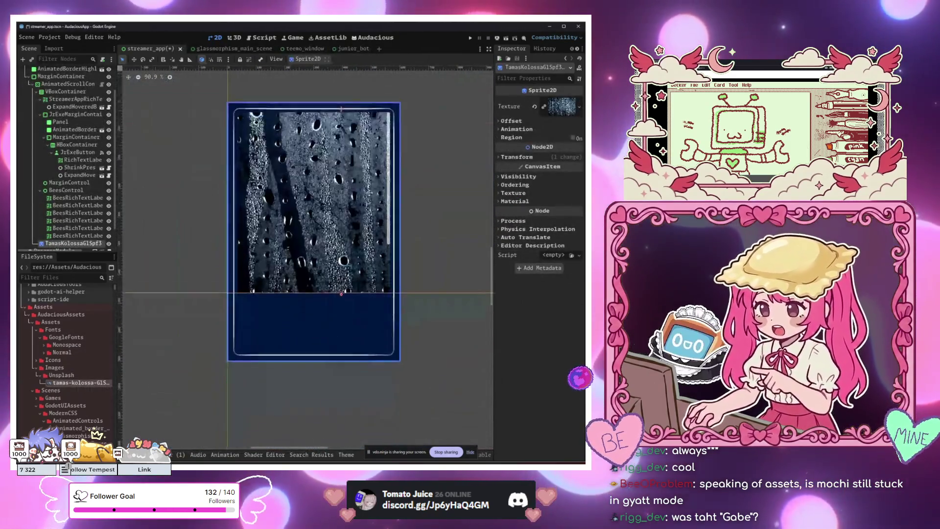
pyautogui.moveTo(232, 236)
pyautogui.mouseDown()
pyautogui.moveTo(212, 324)
pyautogui.moveTo(331, 415)
pyautogui.mouseUp()
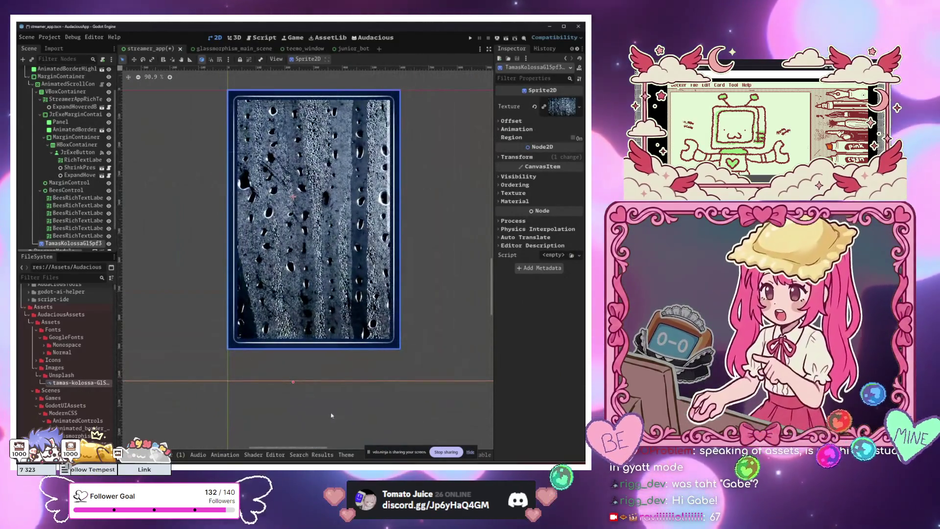
# Widen the rain sprite's bounds to the right and shift it down and right.
pyautogui.scroll(-2, 78, 214)
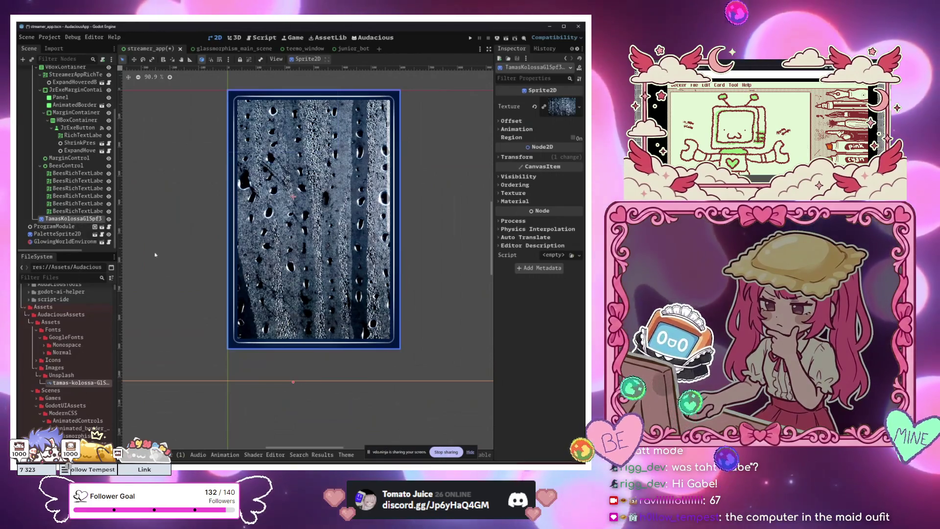
pyautogui.scroll(2, 156, 264)
pyautogui.scroll(-5, 159, 274)
pyautogui.moveTo(161, 280); pyautogui.dragTo(218, 303)
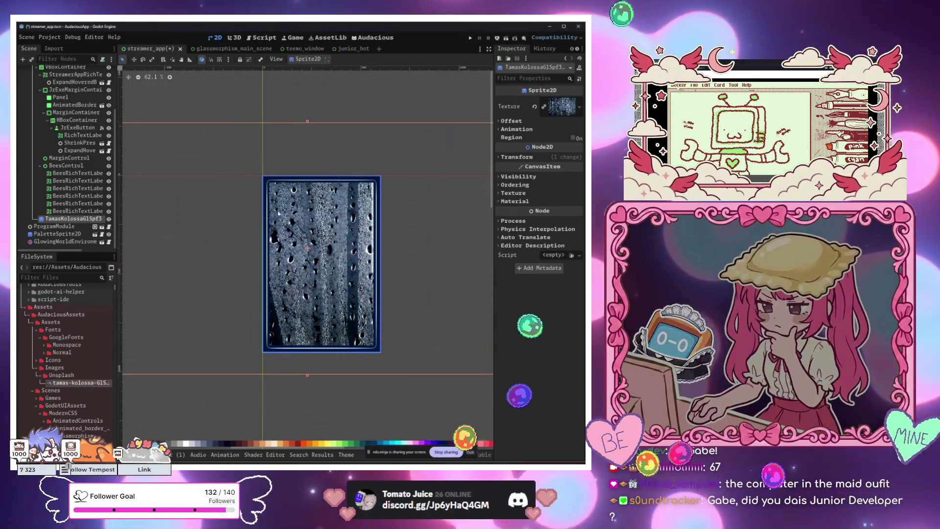
pyautogui.scroll(4, 316, 182)
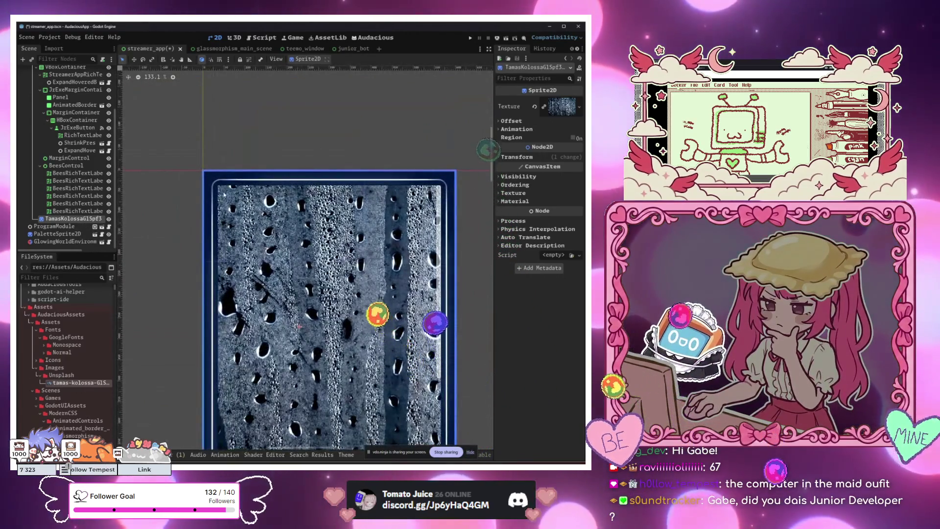
pyautogui.scroll(-8, 140, 122)
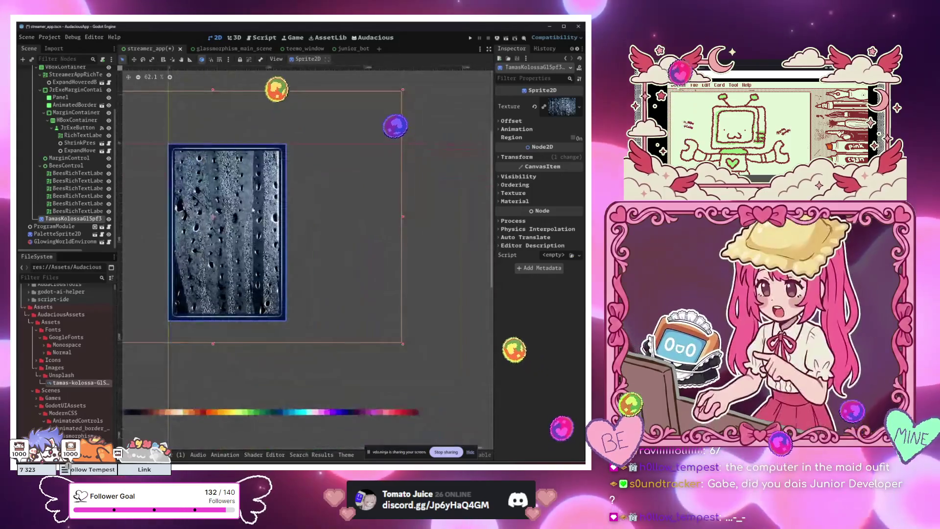
pyautogui.moveTo(403, 216); pyautogui.dragTo(478, 216)
pyautogui.moveTo(438, 311)
pyautogui.mouseDown()
pyautogui.moveTo(417, 349)
pyautogui.moveTo(429, 342)
pyautogui.mouseUp()
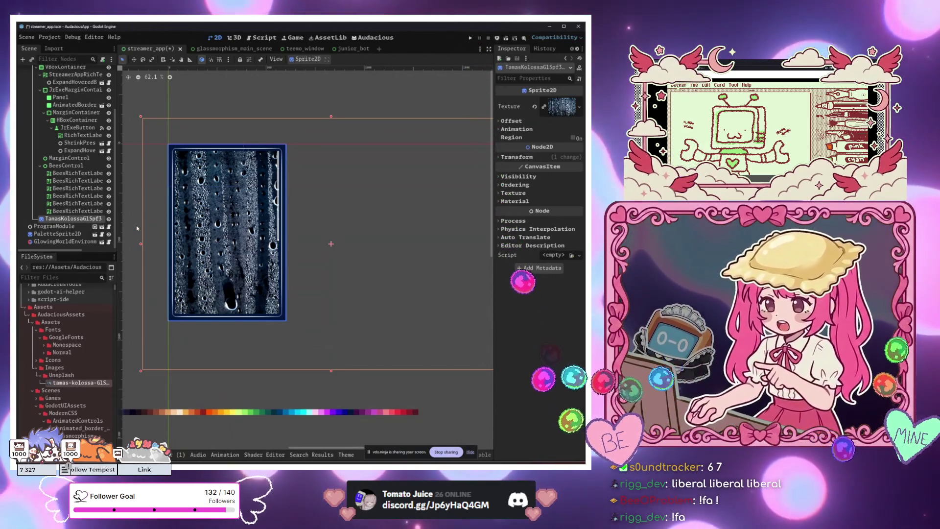
# Reselect the rain sprite and move it about 83 px left.
pyautogui.click(201, 370)
pyautogui.click(210, 353)
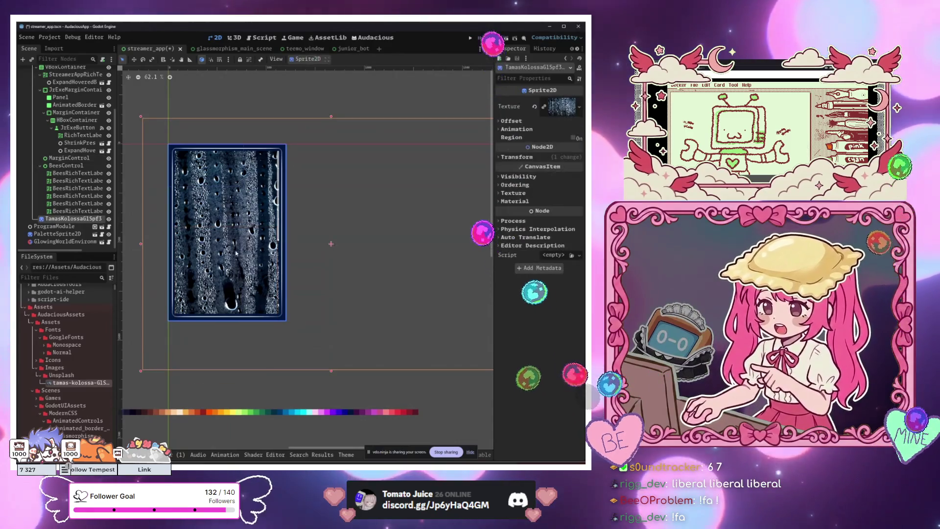
pyautogui.moveTo(414, 266)
pyautogui.mouseDown()
pyautogui.moveTo(359, 212)
pyautogui.moveTo(304, 269)
pyautogui.moveTo(373, 267)
pyautogui.mouseUp()
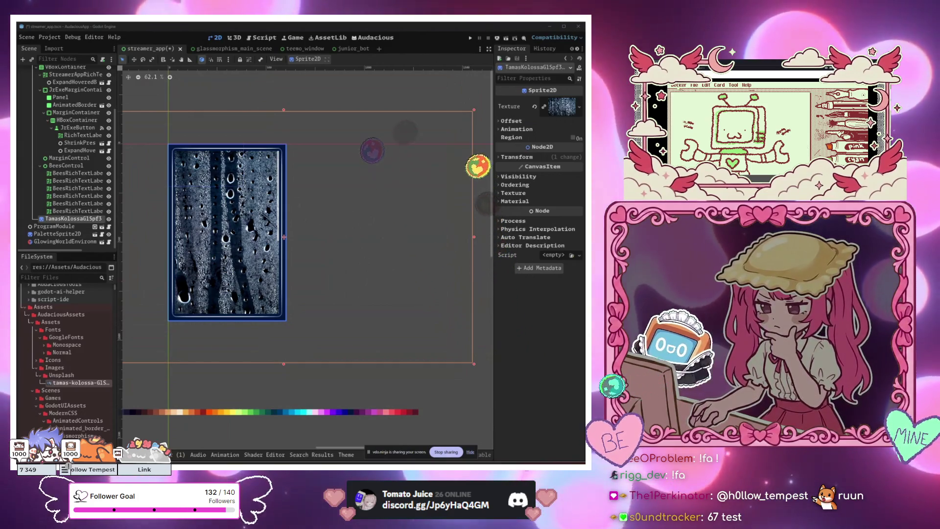
# Align the sprite with the Streamer App card and move its node just below BackgroundColorRect.
pyautogui.hscroll(-3, 294, 374)
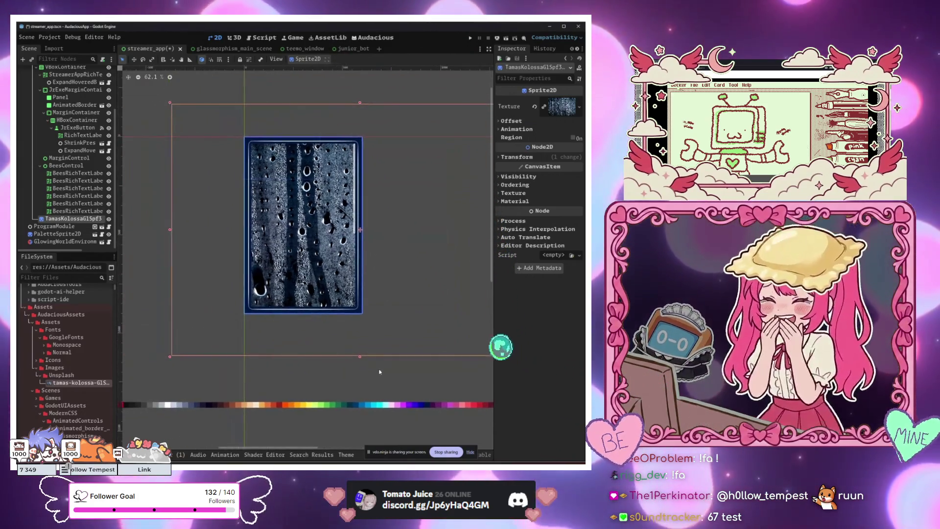
pyautogui.scroll(2, 294, 374)
pyautogui.scroll(2, 295, 382)
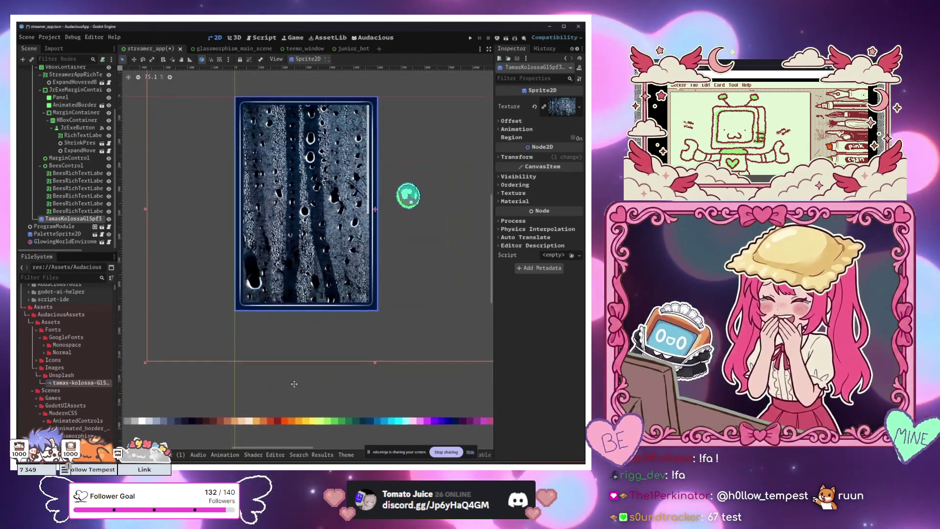
pyautogui.scroll(1, 295, 396)
pyautogui.moveTo(295, 395); pyautogui.dragTo(247, 381)
pyautogui.scroll(3, 81, 137)
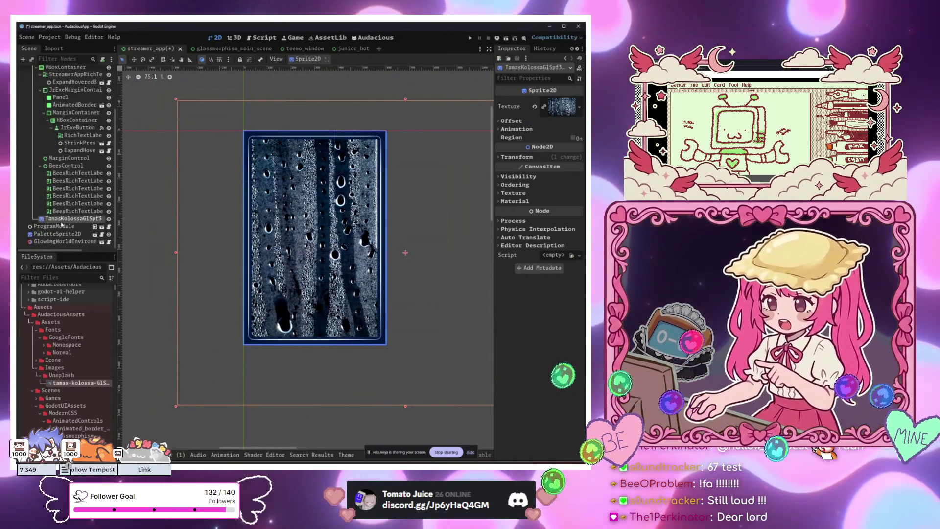
pyautogui.moveTo(73, 230); pyautogui.dragTo(53, 85)
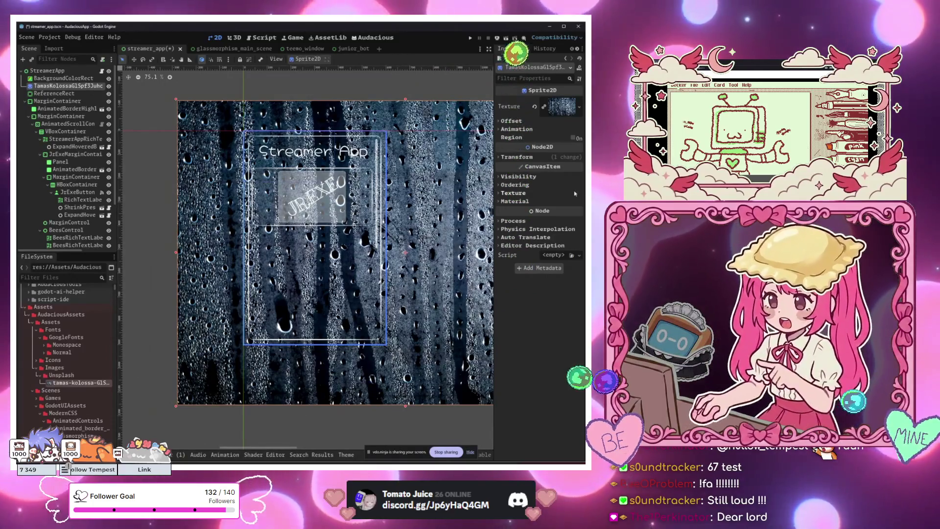
# Lower the rain sprite's Modulate alpha almost to zero so the photo fades.
pyautogui.click(523, 176)
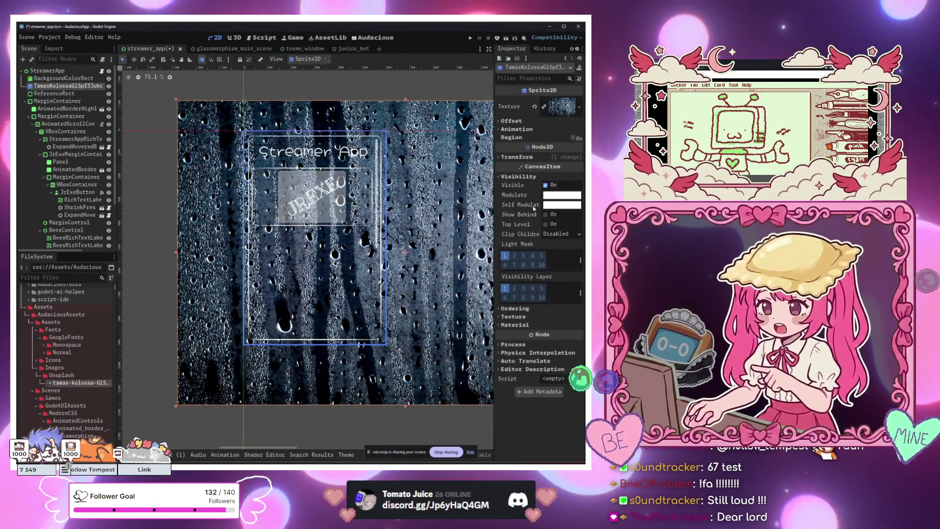
pyautogui.click(548, 195)
pyautogui.moveTo(537, 352); pyautogui.dragTo(532, 352)
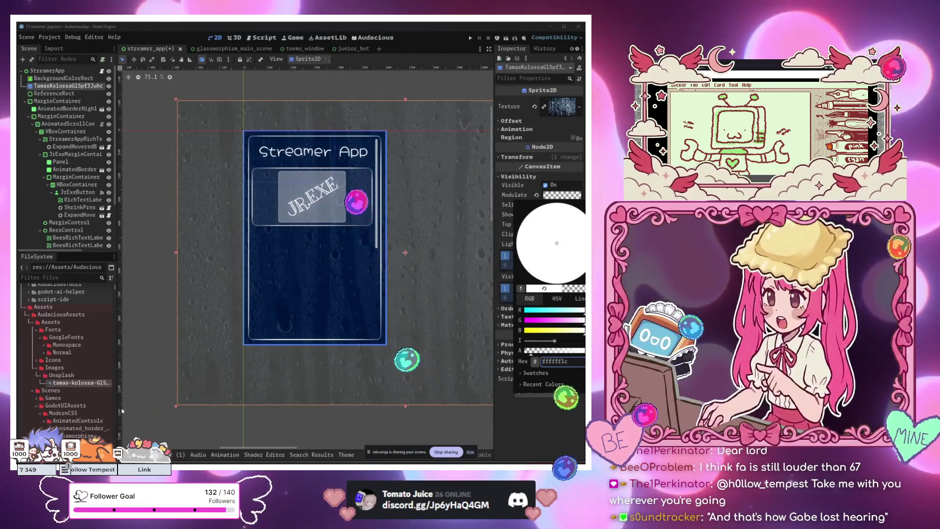
pyautogui.press('Escape')
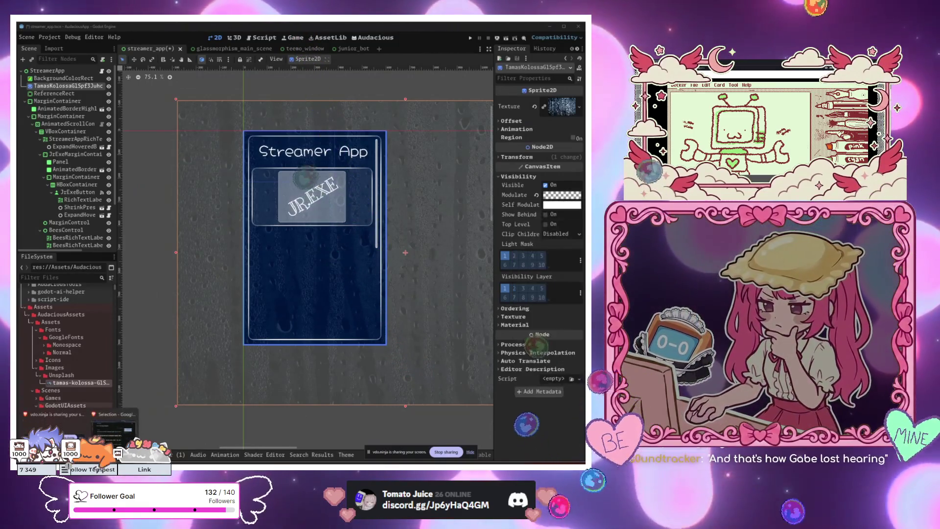
pyautogui.click(131, 365)
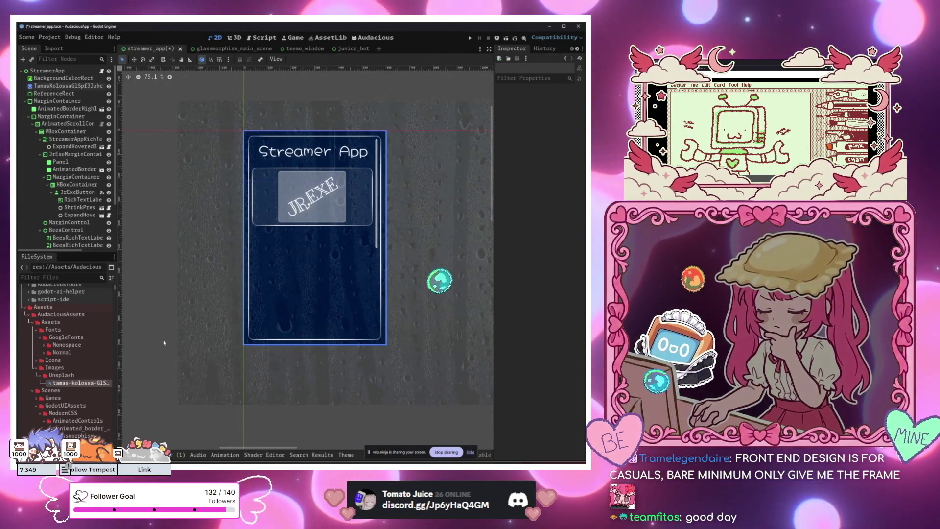
# Preview the faded rain sprite and frame the whole scene in the canvas.
pyautogui.click(252, 366)
pyautogui.click(226, 341)
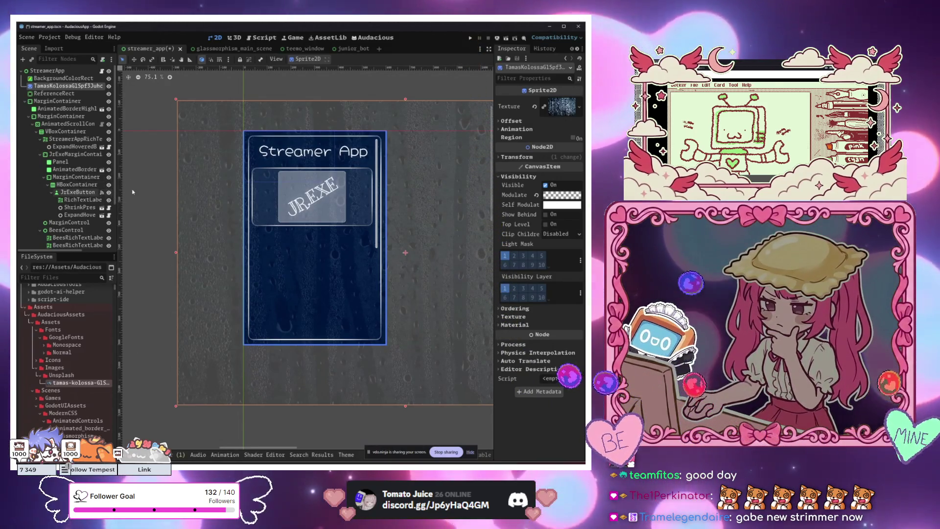
pyautogui.click(163, 192)
pyautogui.click(206, 277)
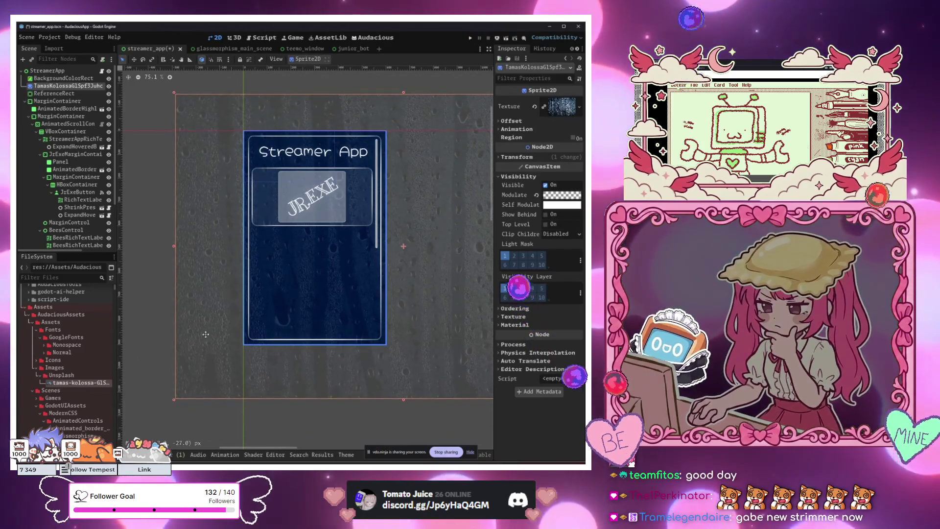
pyautogui.scroll(2, 219, 322)
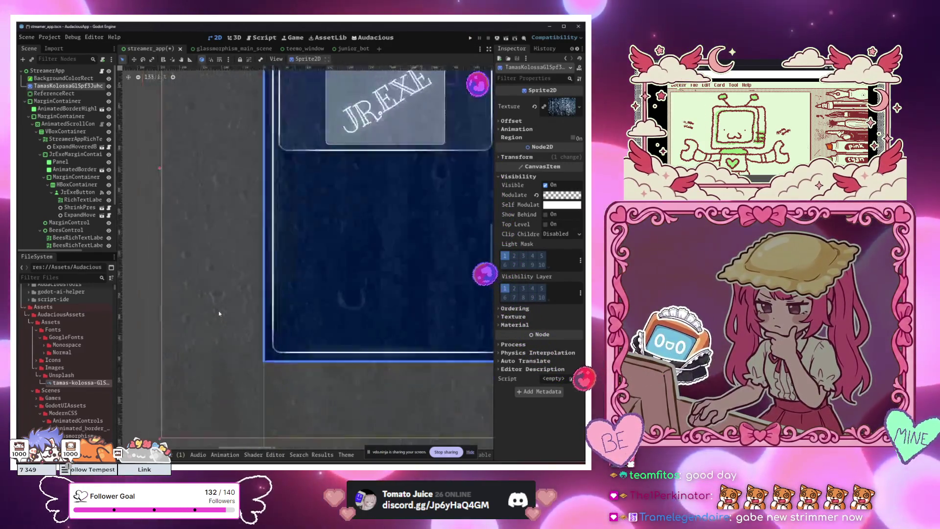
pyautogui.scroll(-4, 210, 333)
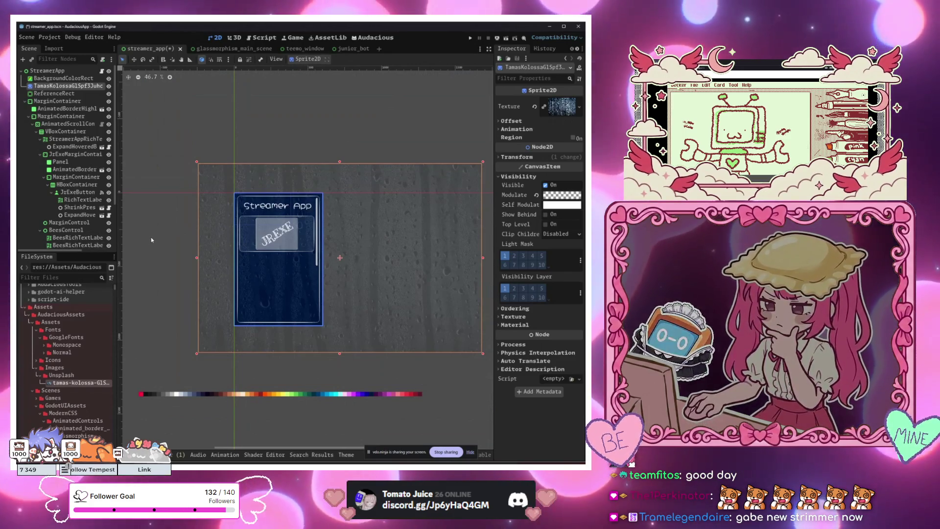
pyautogui.scroll(1, 152, 240)
pyautogui.moveTo(152, 240); pyautogui.dragTo(131, 183)
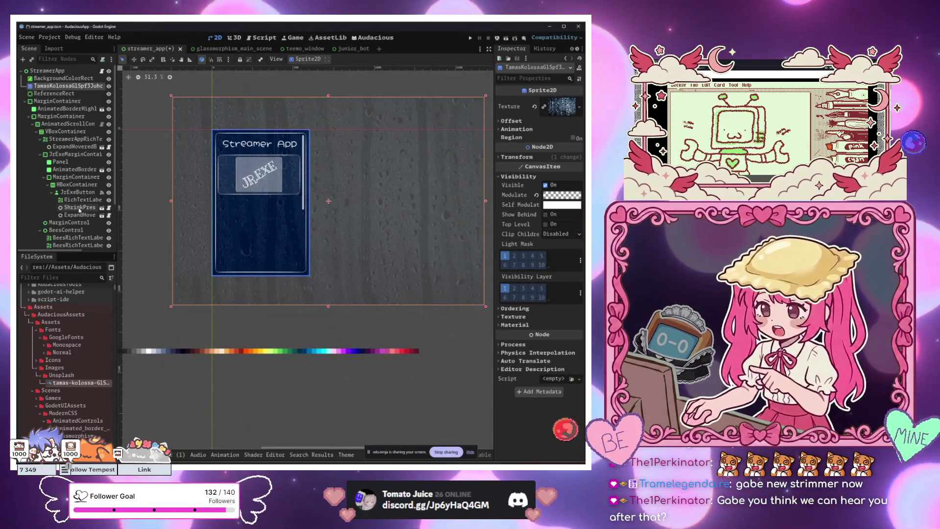
pyautogui.click(68, 78)
# Reselect the rain sprite and collapse the Images and Games folders in the FileSystem dock.
pyautogui.click(70, 86)
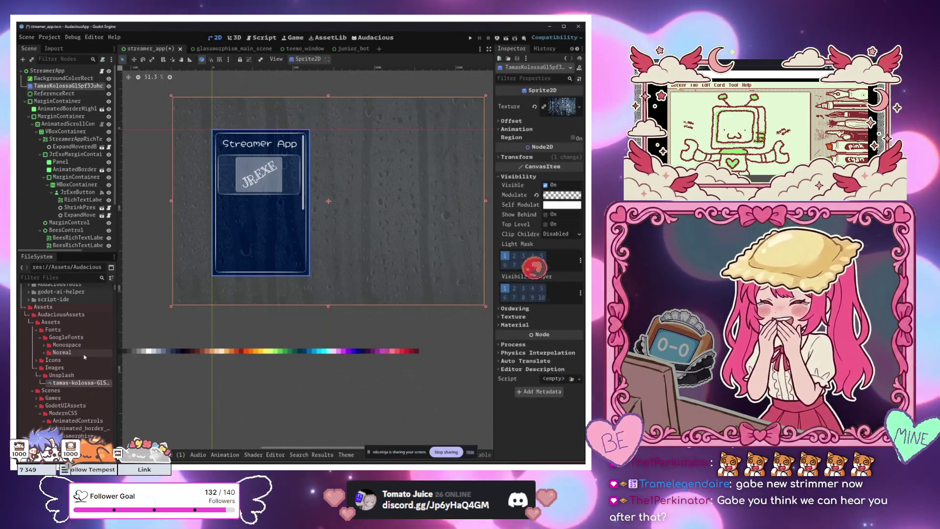
pyautogui.scroll(-3, 59, 347)
pyautogui.scroll(3, 58, 347)
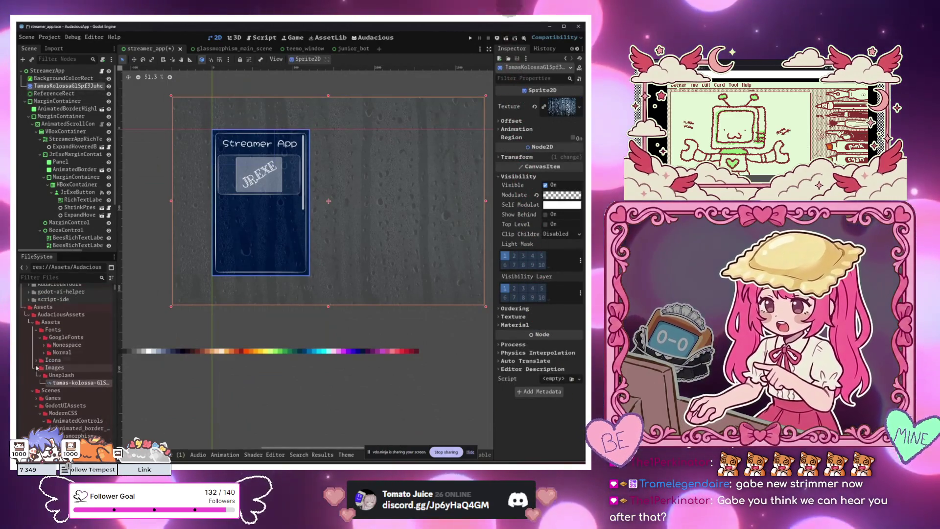
pyautogui.click(37, 367)
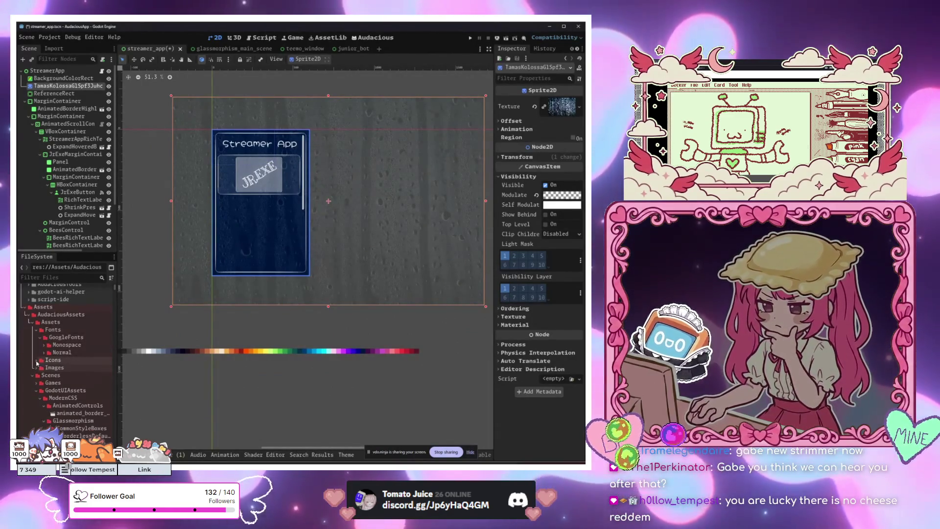
pyautogui.scroll(-1, 37, 376)
pyautogui.click(37, 362)
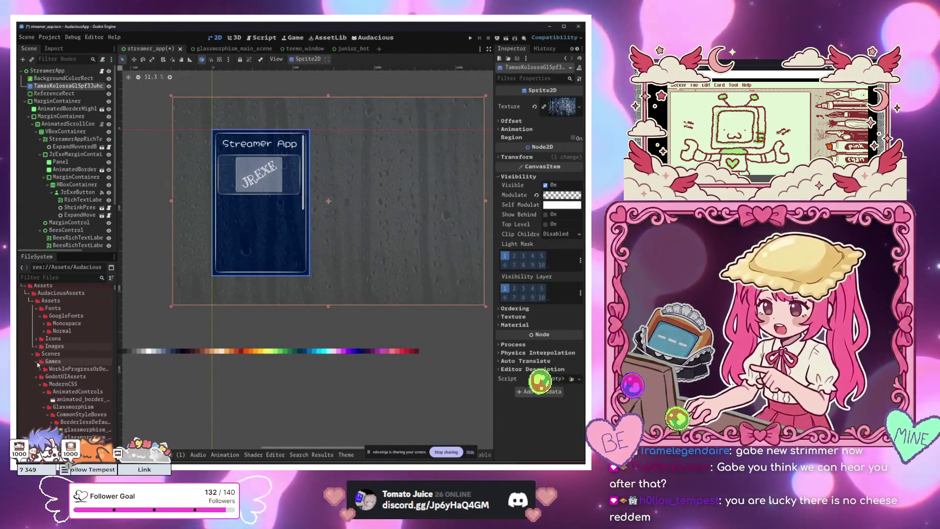
pyautogui.click(37, 363)
pyautogui.scroll(-2, 37, 329)
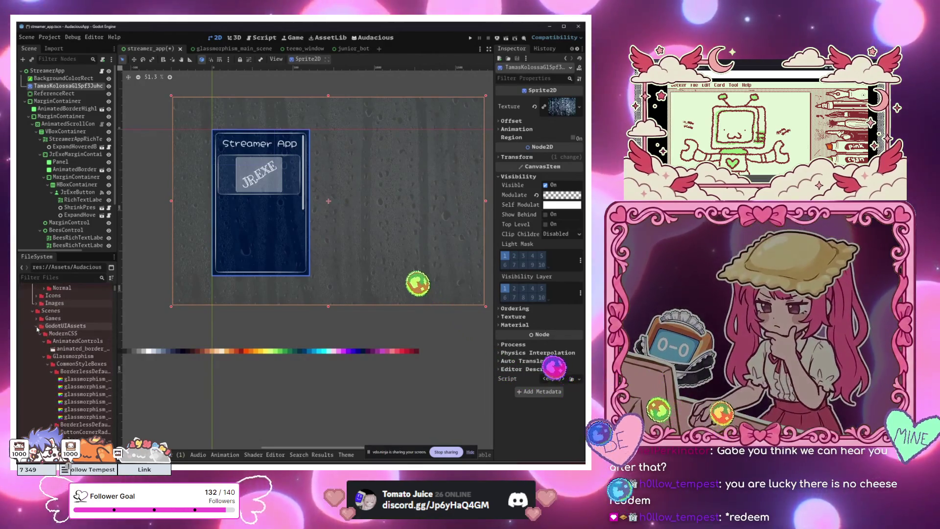
# Open Tools > GodotUIAssets > Particles and drag the fireflies particle scene into the app scene.
pyautogui.click(37, 334)
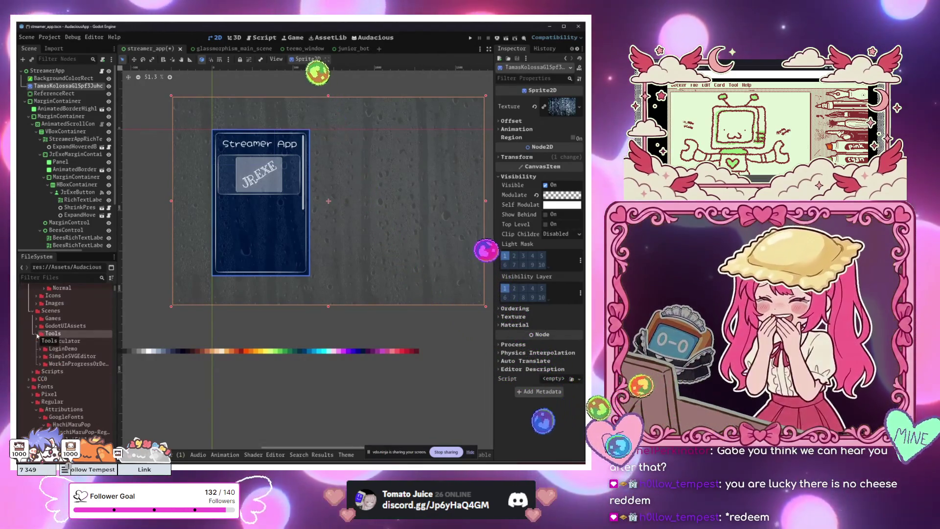
pyautogui.click(36, 326)
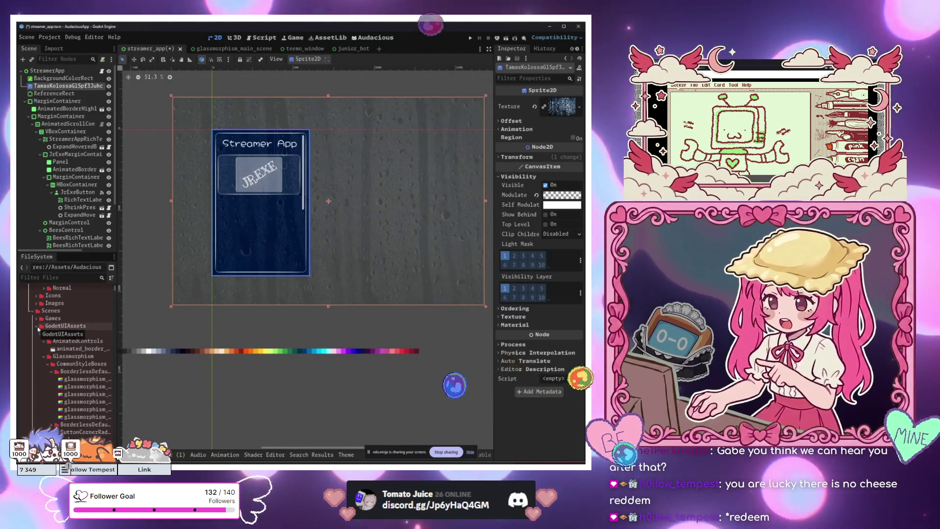
pyautogui.click(41, 334)
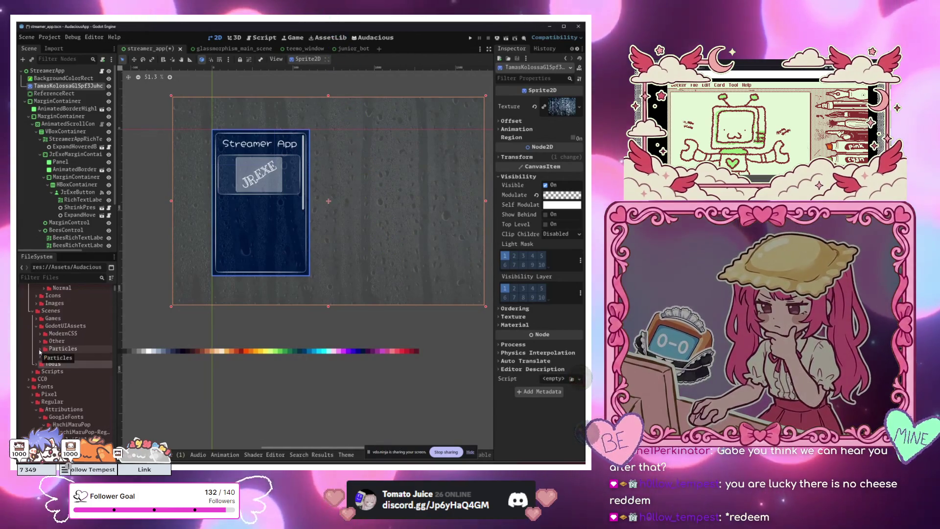
pyautogui.click(40, 349)
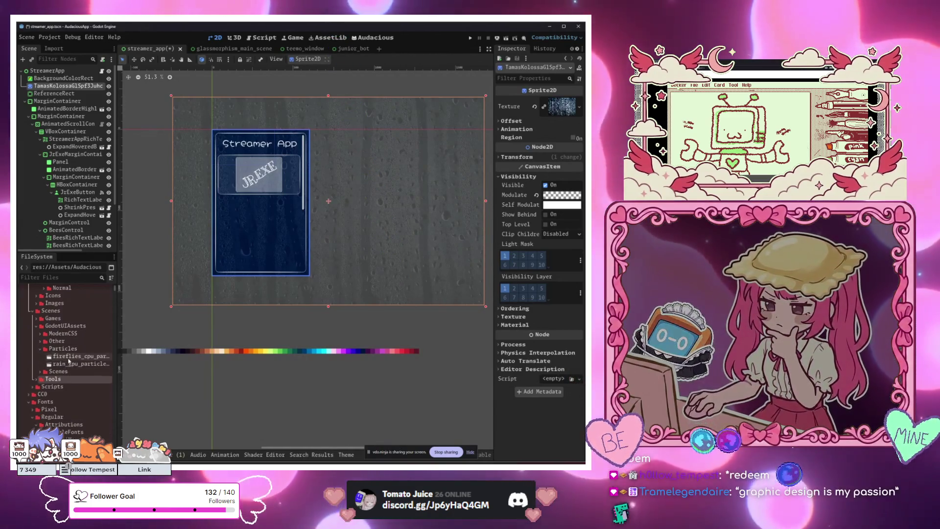
pyautogui.moveTo(70, 359)
pyautogui.mouseDown()
pyautogui.moveTo(157, 295)
pyautogui.moveTo(164, 245)
pyautogui.moveTo(213, 245)
pyautogui.moveTo(260, 218)
pyautogui.mouseUp()
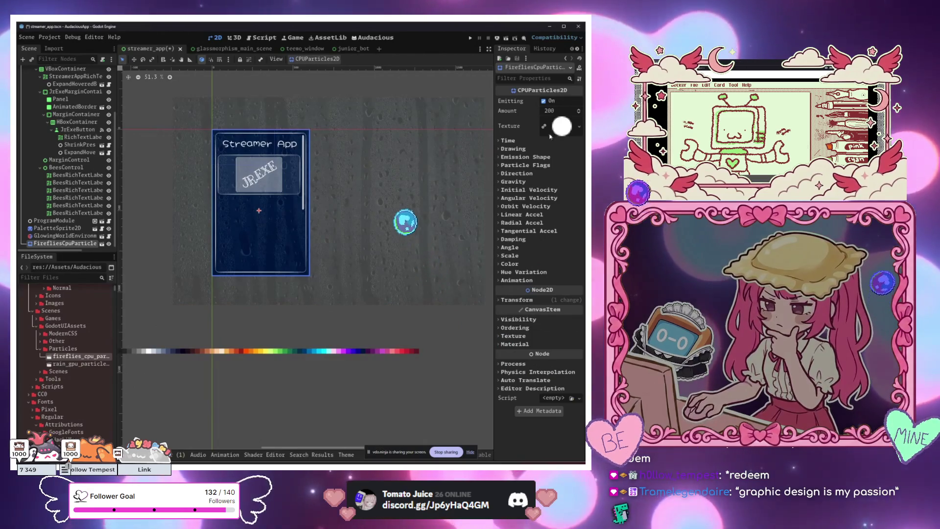
# Check the fireflies' Self Modulate colour under Visibility, then frame the whole Streamer App card.
pyautogui.scroll(5, 280, 210)
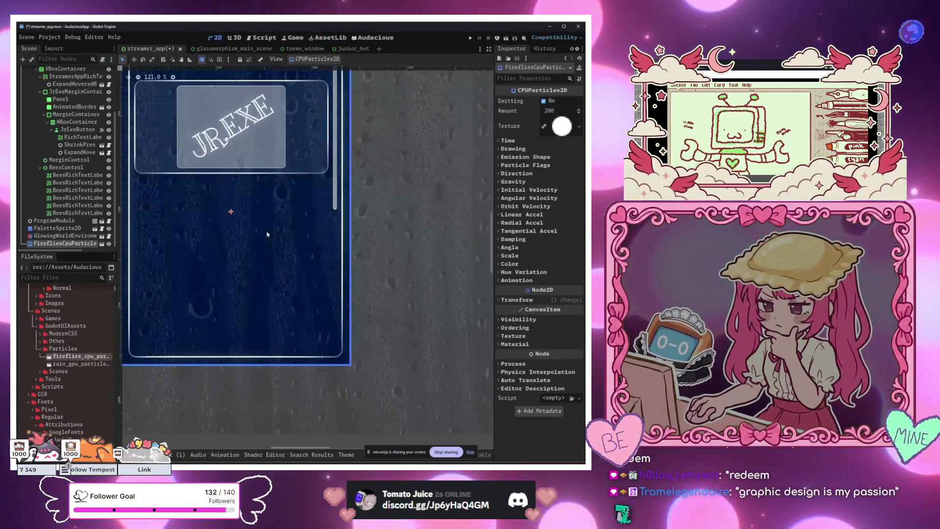
pyautogui.click(525, 320)
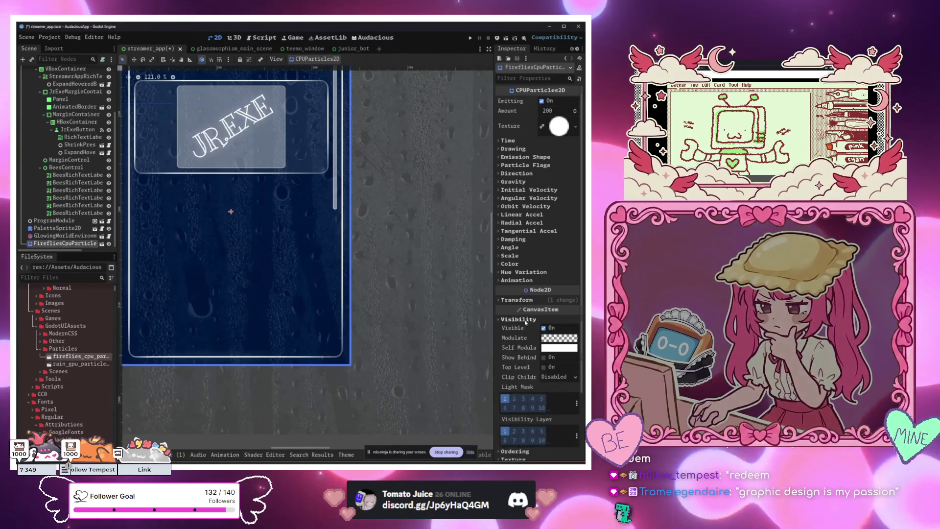
pyautogui.click(547, 346)
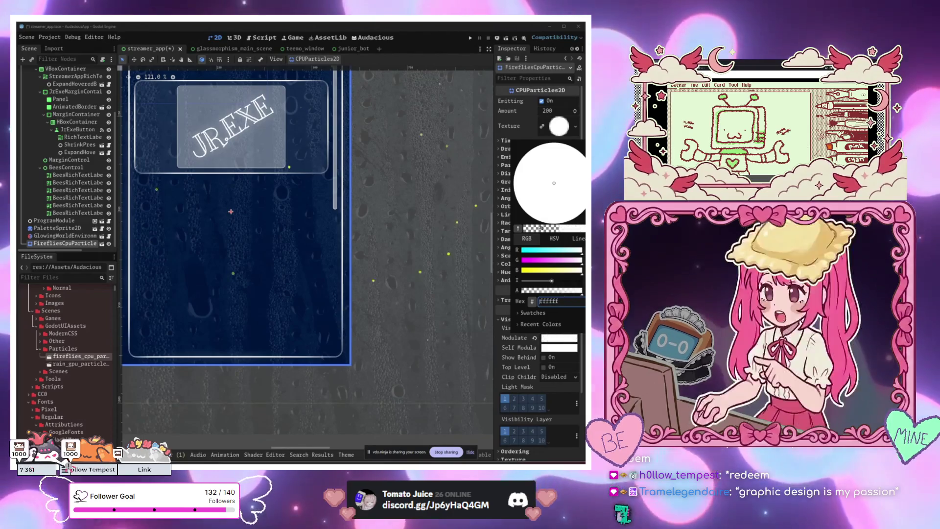
pyautogui.click(402, 321)
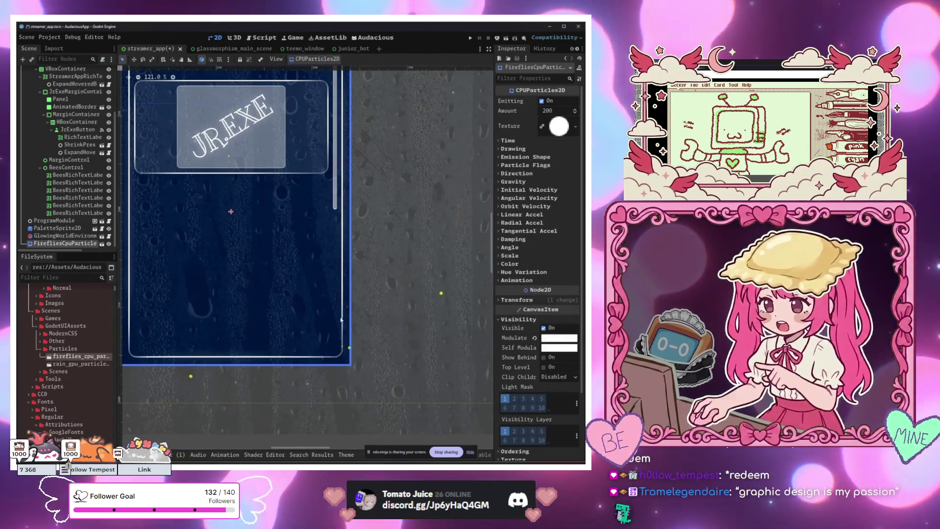
pyautogui.scroll(-5, 336, 313)
pyautogui.moveTo(332, 311); pyautogui.dragTo(388, 311)
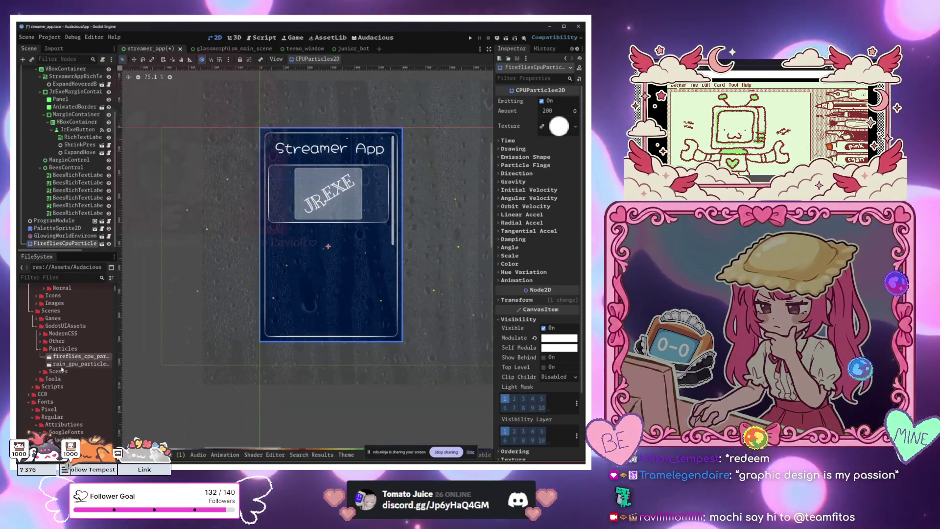
# Collapse Particles, peek into the Scenes and Tools folders, and expand ModernCSS.
pyautogui.click(39, 348)
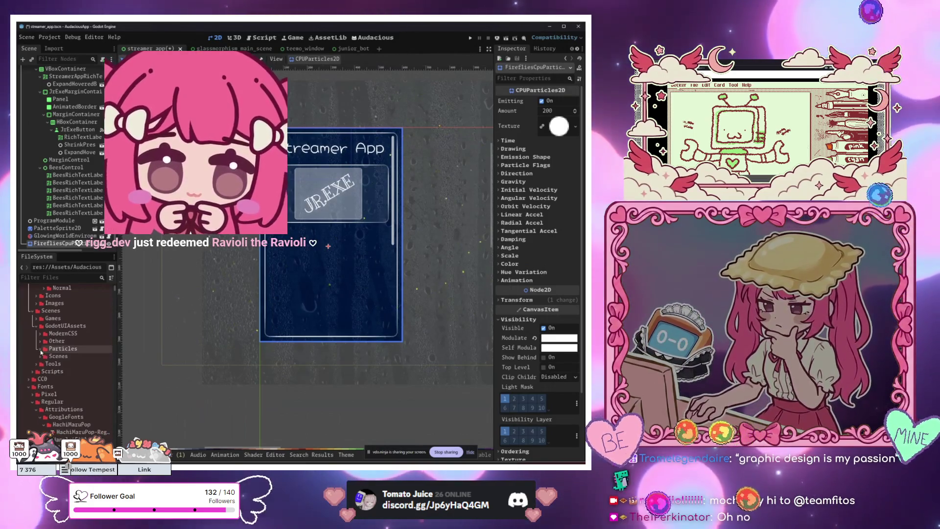
pyautogui.click(41, 356)
pyautogui.click(42, 356)
pyautogui.click(38, 363)
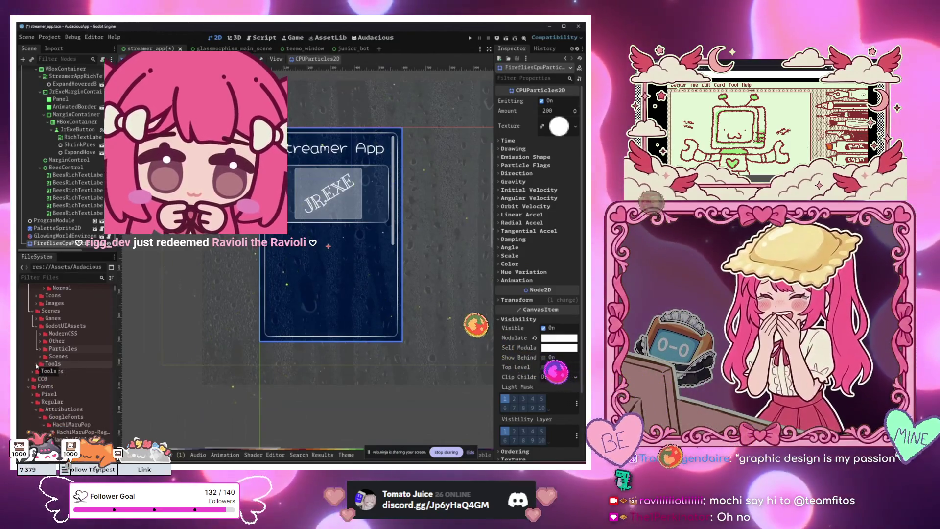
pyautogui.click(38, 364)
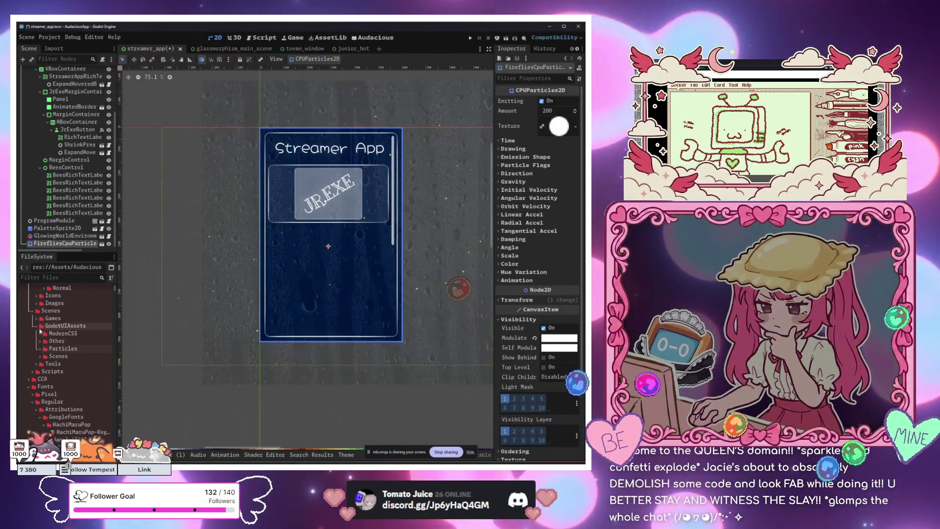
pyautogui.click(41, 336)
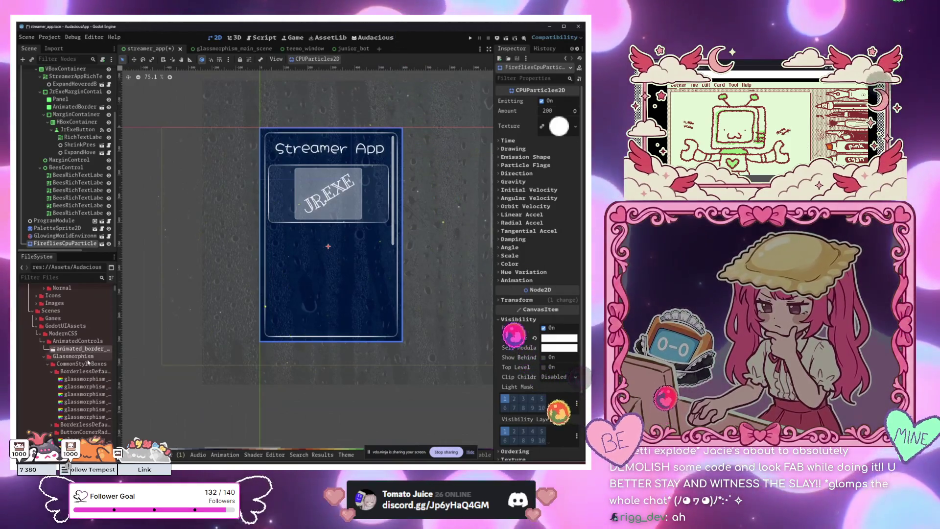
# Browse Modules and Shaders > Scenes, then bring up the Instantiate Child Scene picker.
pyautogui.scroll(-3, 91, 351)
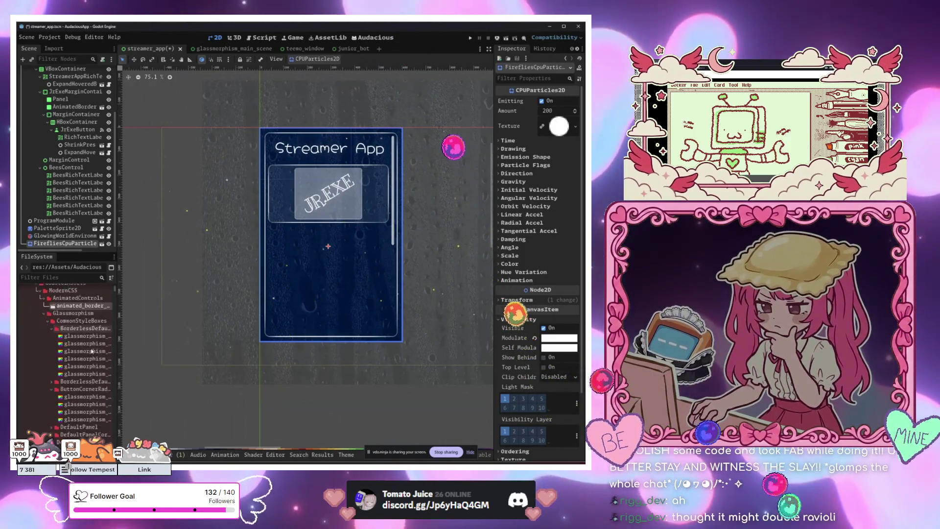
pyautogui.scroll(-2, 91, 350)
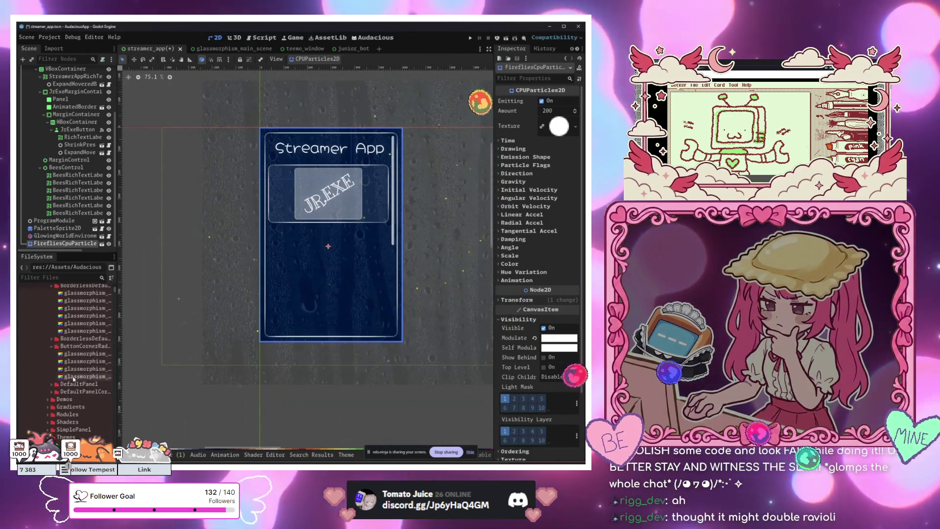
pyautogui.scroll(-2, 74, 380)
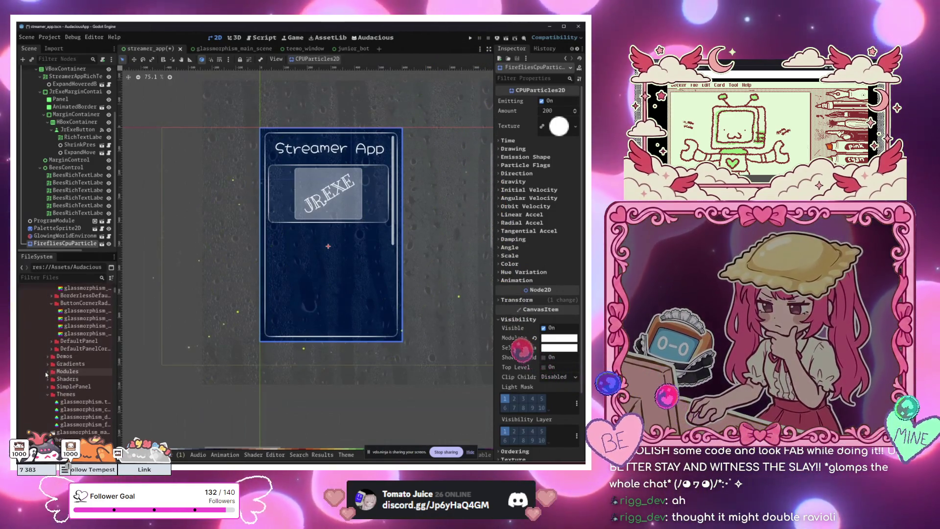
pyautogui.click(47, 372)
pyautogui.click(47, 371)
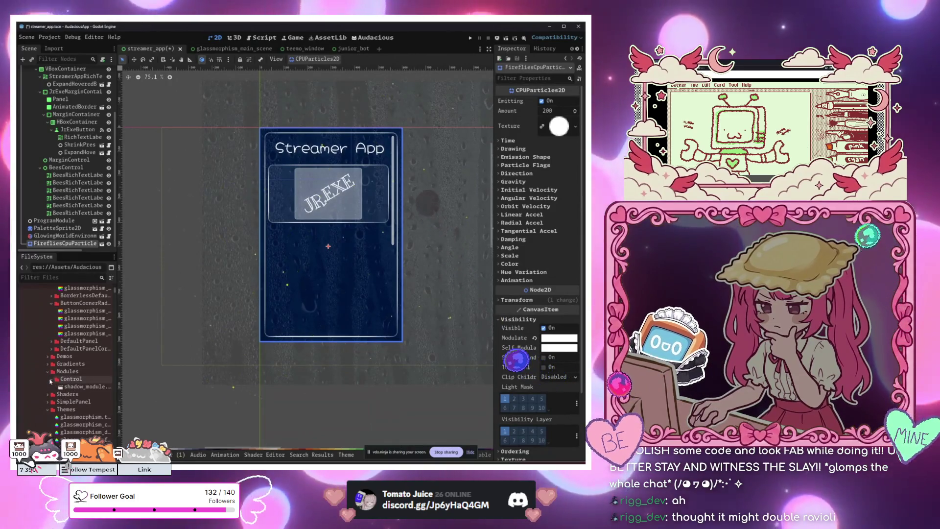
pyautogui.click(49, 380)
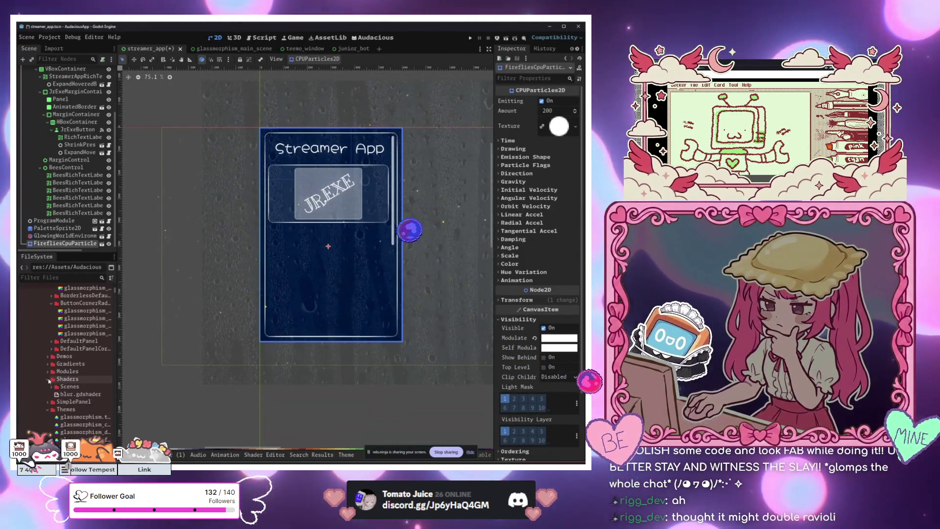
pyautogui.click(52, 387)
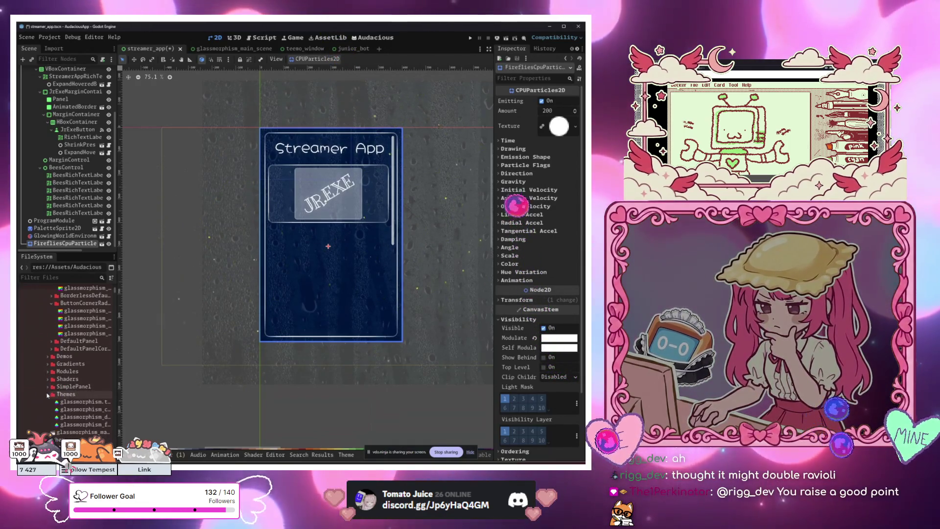
pyautogui.scroll(-2, 54, 391)
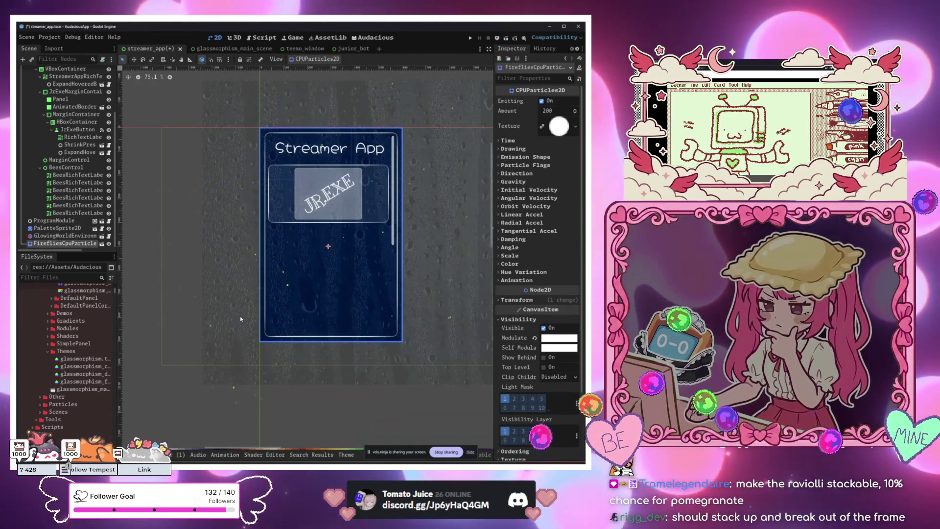
pyautogui.click(31, 59)
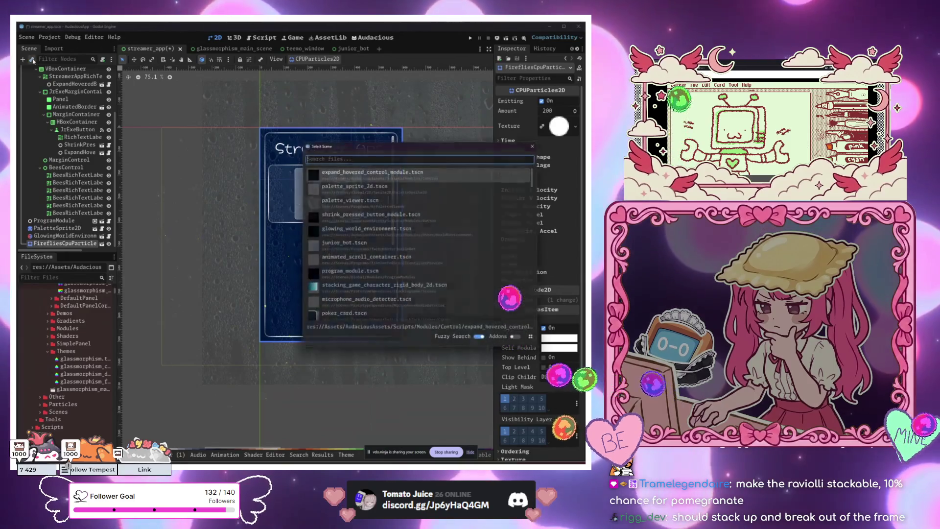
# Search 'animated' in Select Scene and instance animated_rocking_texture.tscn.
pyautogui.write('animated')
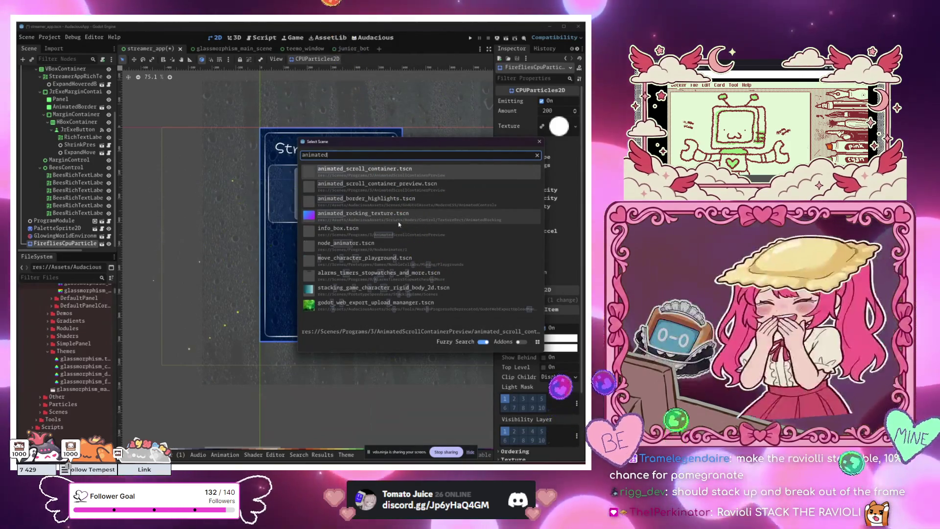
pyautogui.doubleClick(410, 215)
pyautogui.scroll(-2, 248, 342)
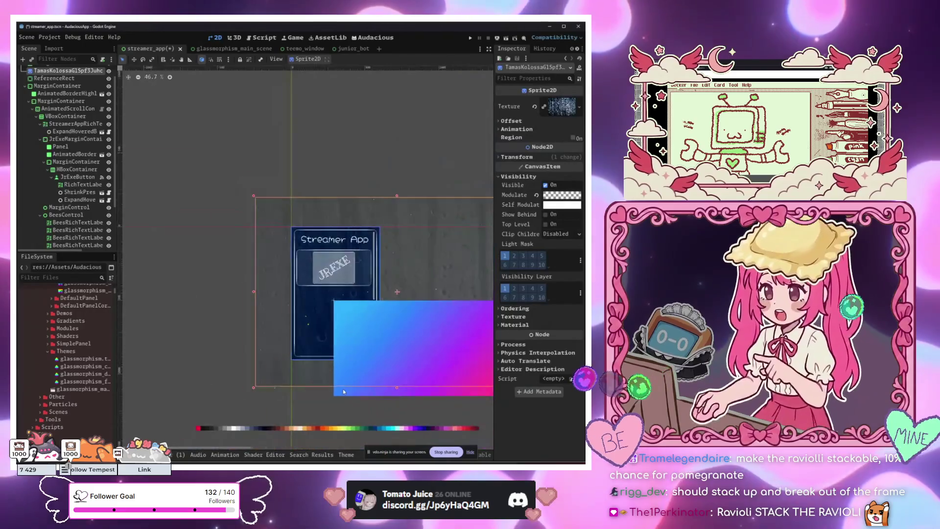
pyautogui.scroll(-3, 62, 239)
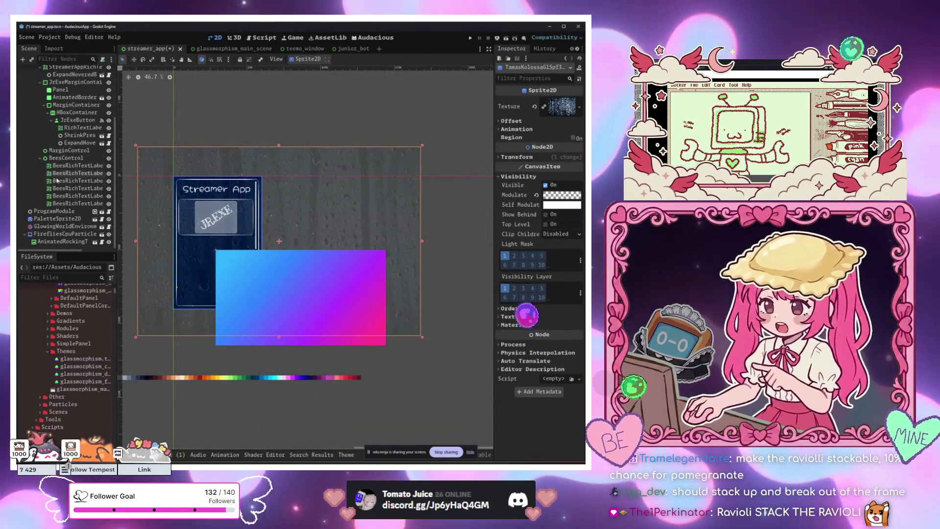
# Move the new rocking texture node to the top as StreamerApp's first child.
pyautogui.click(61, 241)
pyautogui.scroll(5, 44, 147)
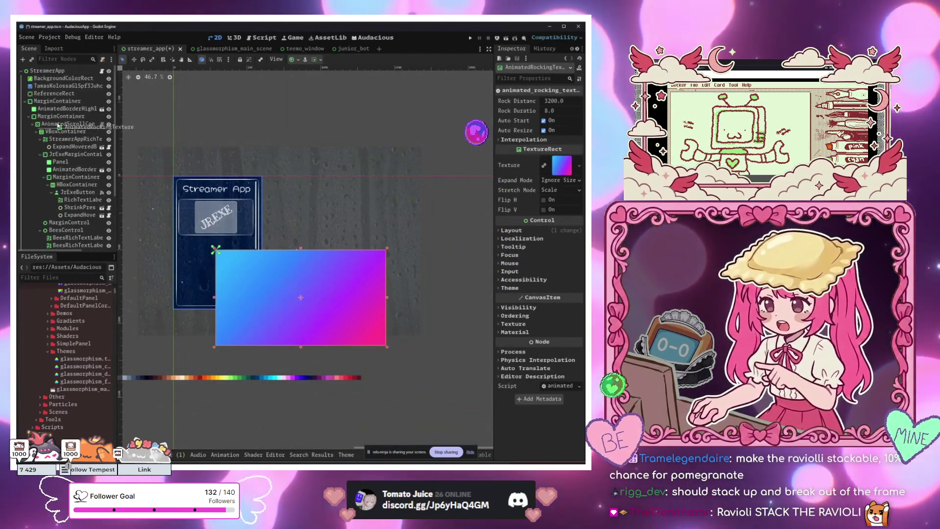
pyautogui.moveTo(42, 85); pyautogui.dragTo(42, 79)
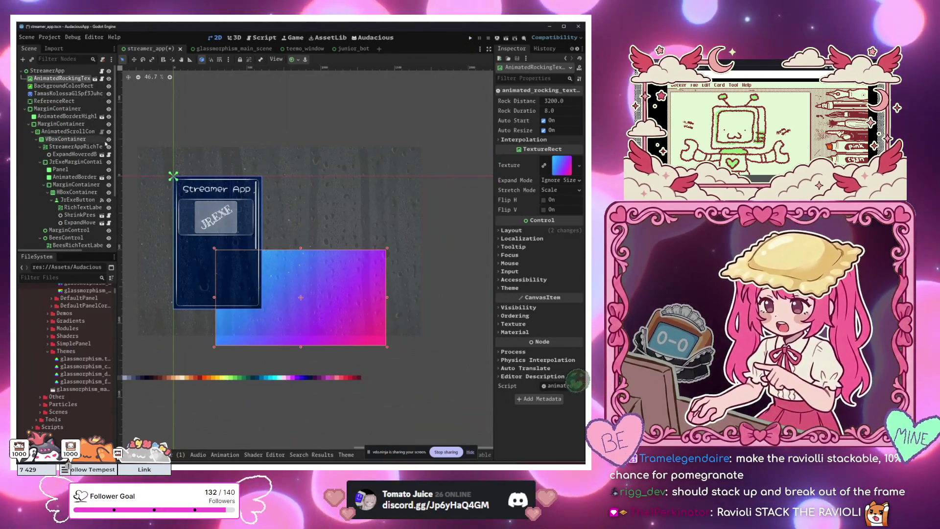
pyautogui.click(298, 61)
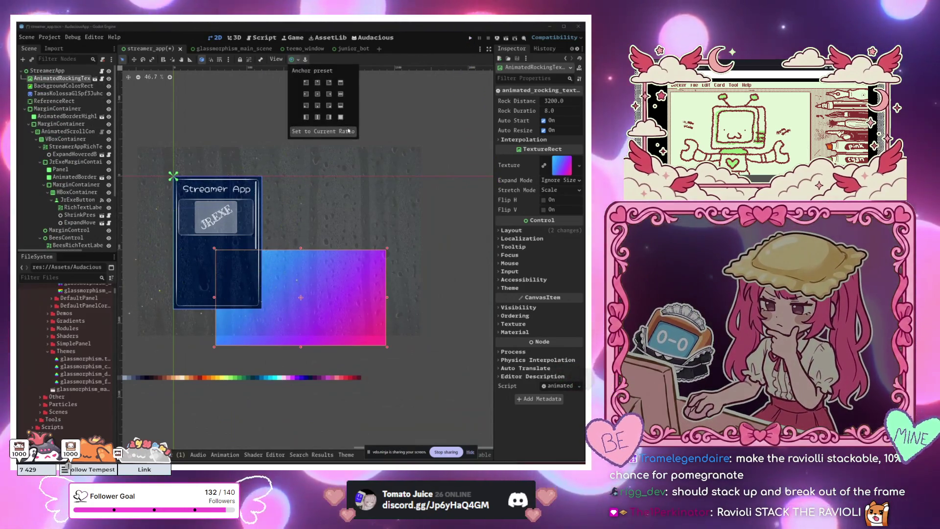
# Apply the Full Rect anchor preset and place the gradient node below BackgroundColorRect.
pyautogui.click(340, 117)
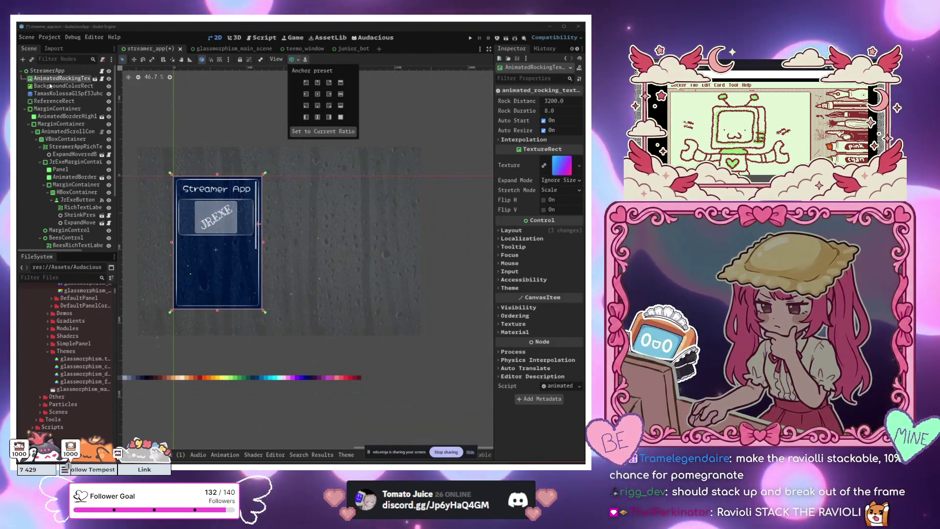
pyautogui.moveTo(49, 78); pyautogui.dragTo(50, 90)
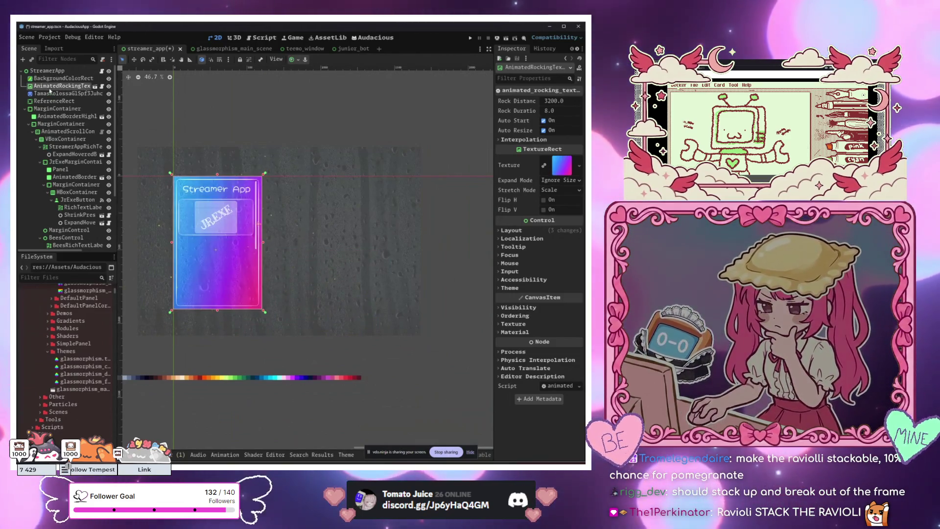
pyautogui.hscroll(-5, 255, 167)
pyautogui.scroll(3, 273, 170)
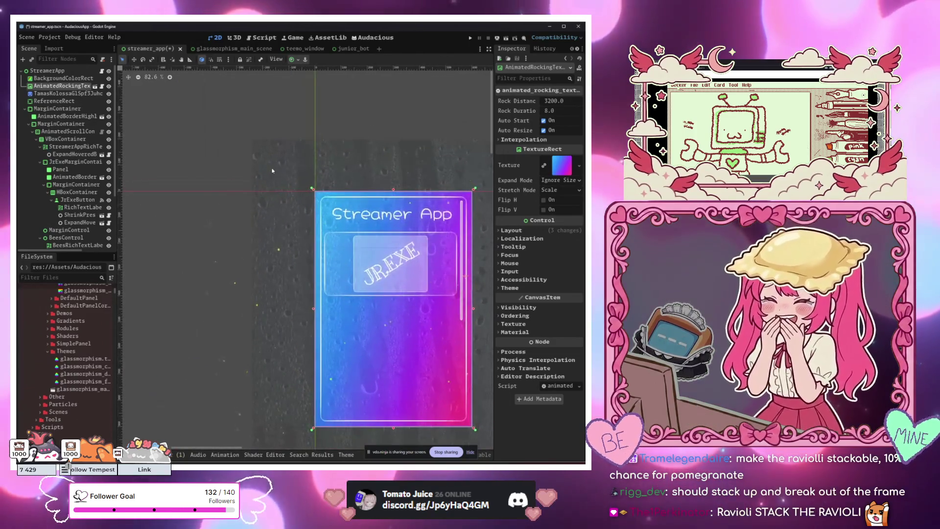
pyautogui.moveTo(272, 171); pyautogui.dragTo(235, 126)
pyautogui.click(567, 167)
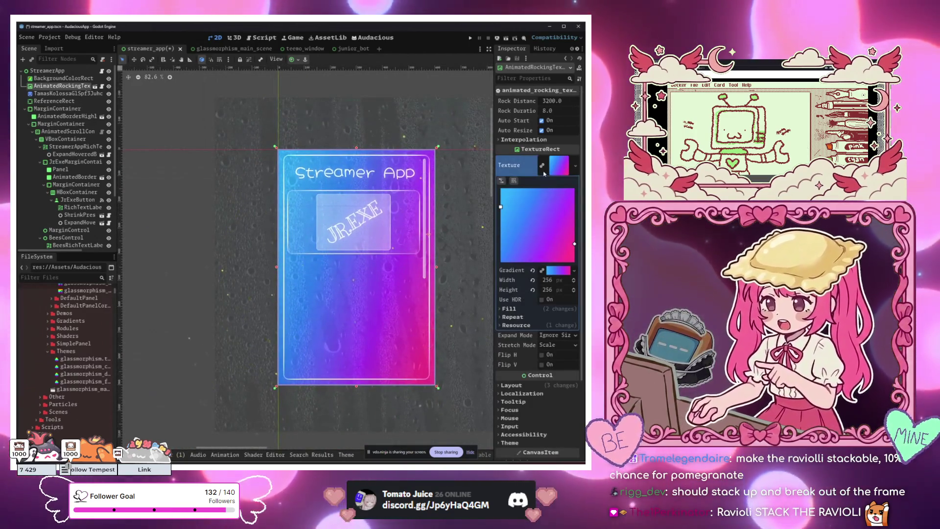
# Remove the purple middle gradient stop and darken the pink stop toward purple.
pyautogui.click(553, 169)
pyautogui.click(552, 169)
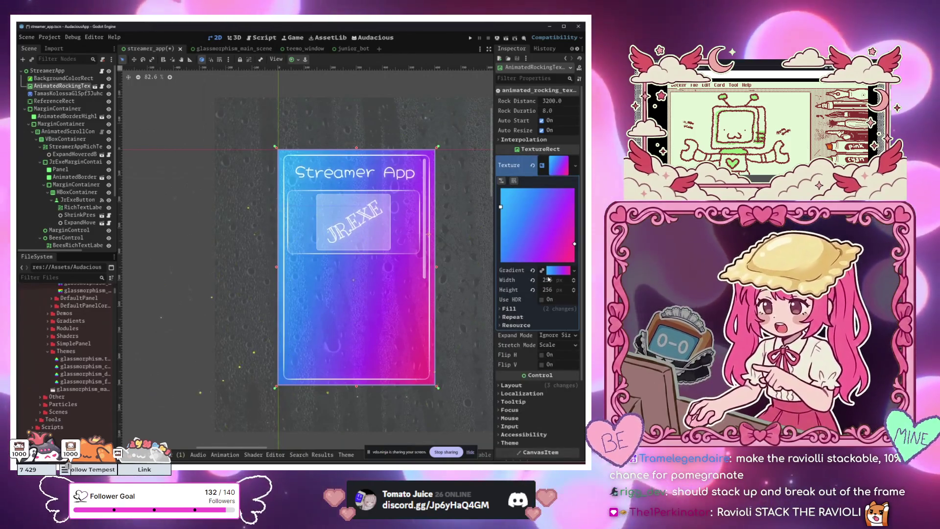
pyautogui.click(557, 270)
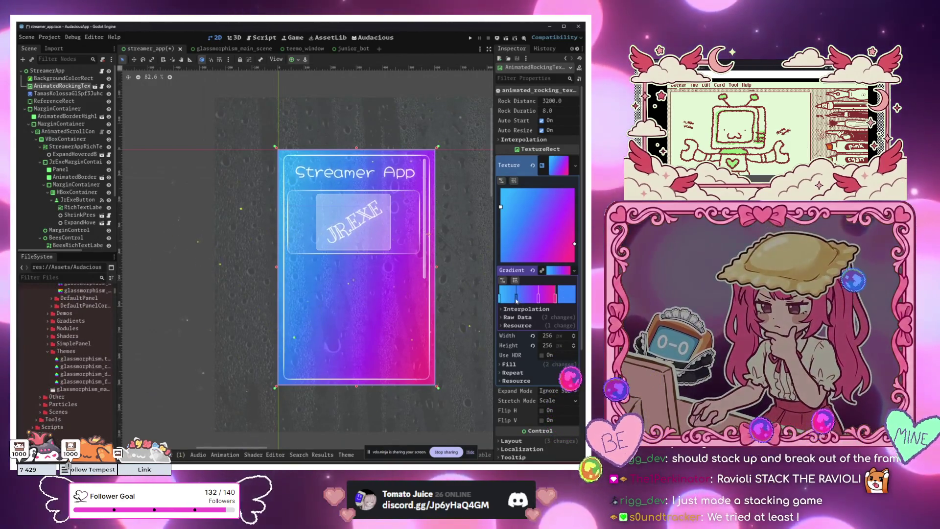
pyautogui.rightClick(538, 297)
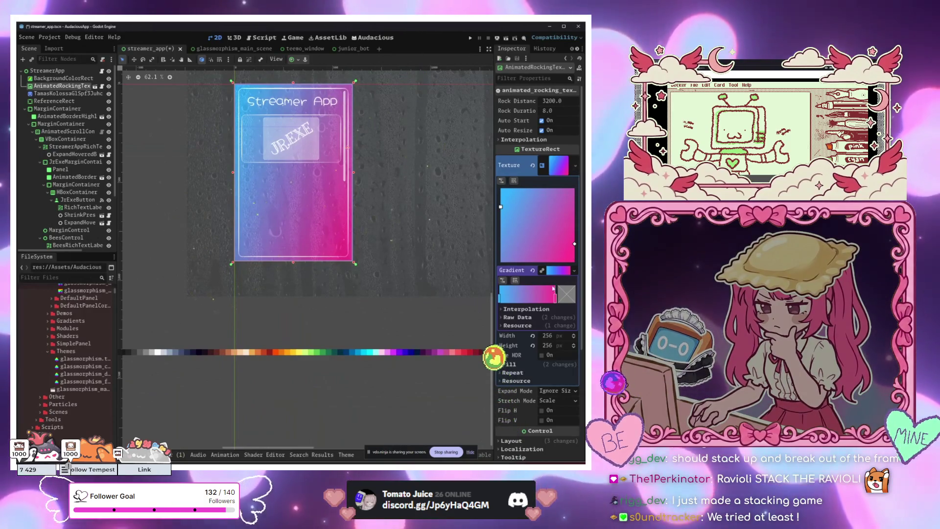
pyautogui.click(568, 303)
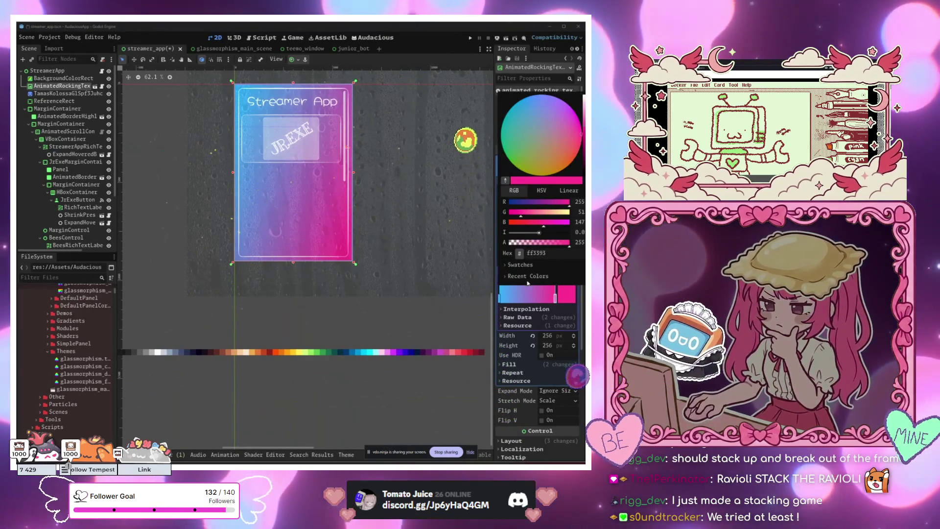
pyautogui.moveTo(577, 122); pyautogui.dragTo(579, 112)
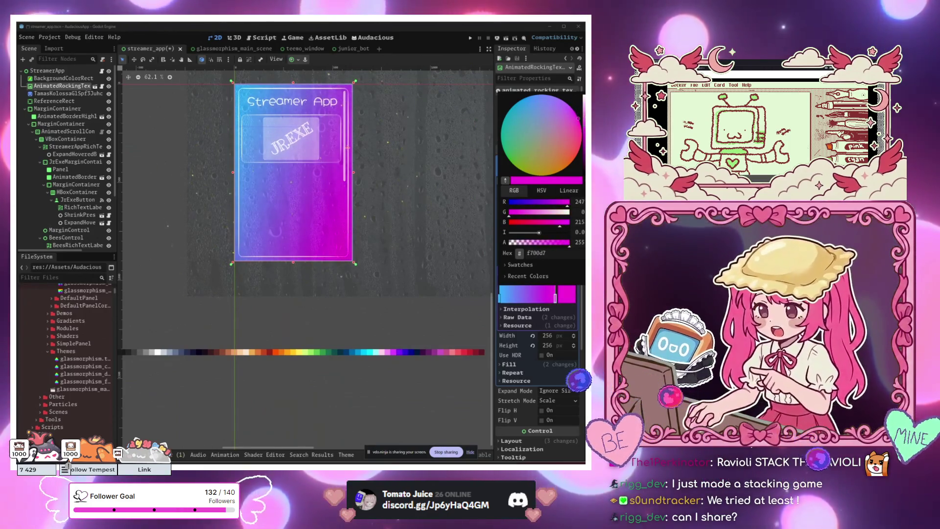
pyautogui.moveTo(498, 98); pyautogui.dragTo(498, 137)
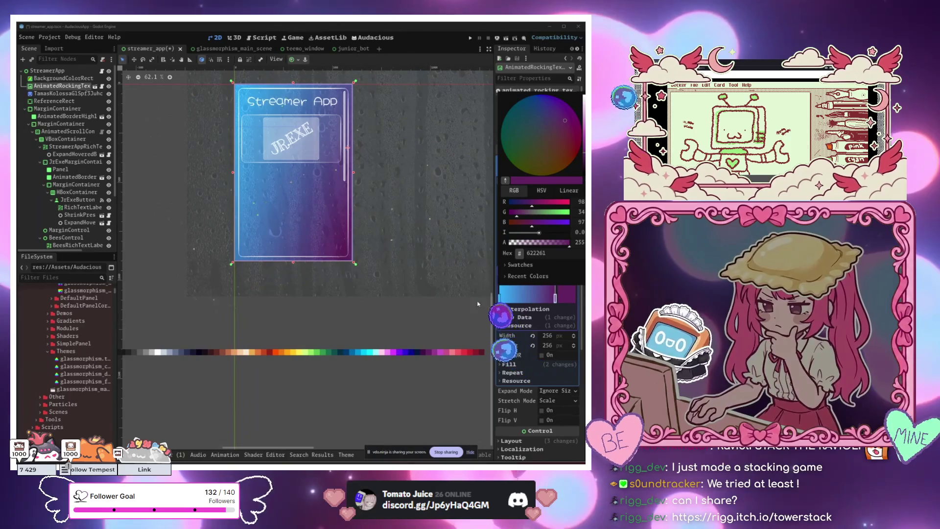
pyautogui.click(502, 300)
# Eyedrop purple #93378f for the cyan gradient stop.
pyautogui.click(564, 298)
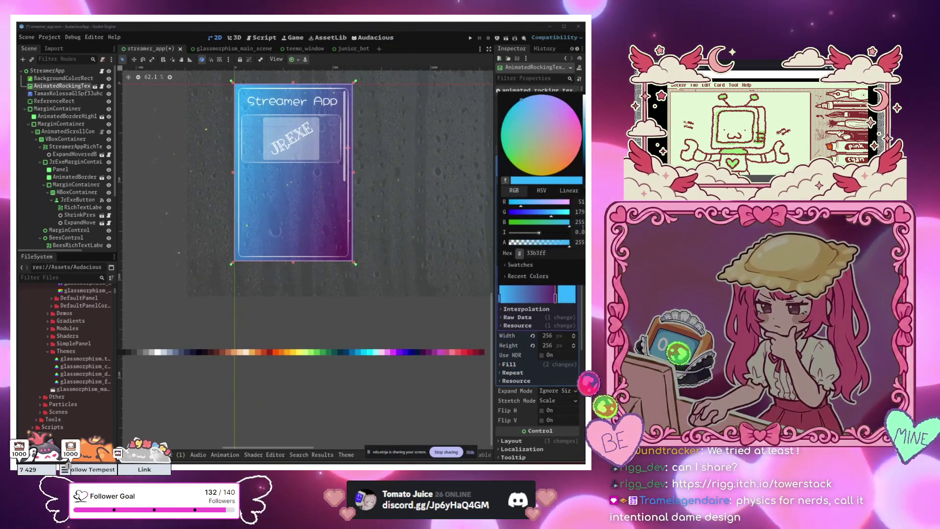
pyautogui.click(505, 182)
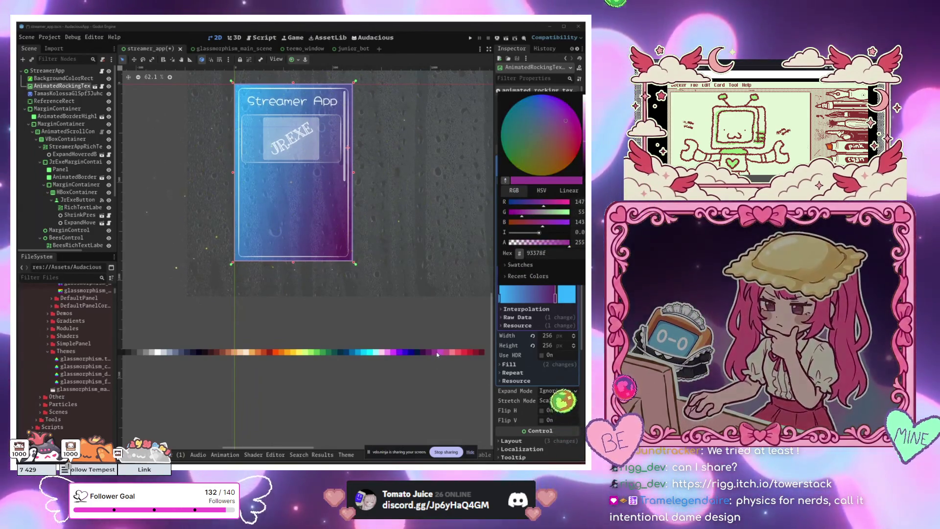
pyautogui.click(437, 353)
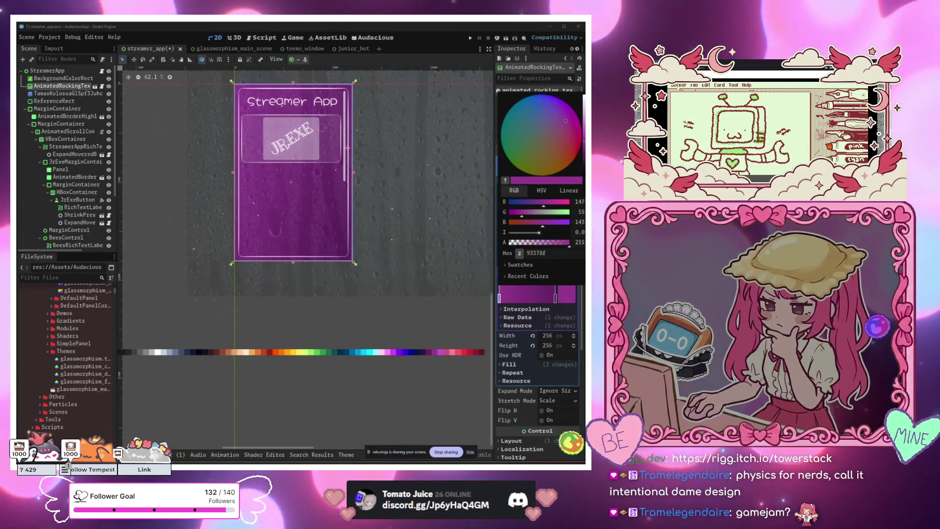
pyautogui.click(555, 388)
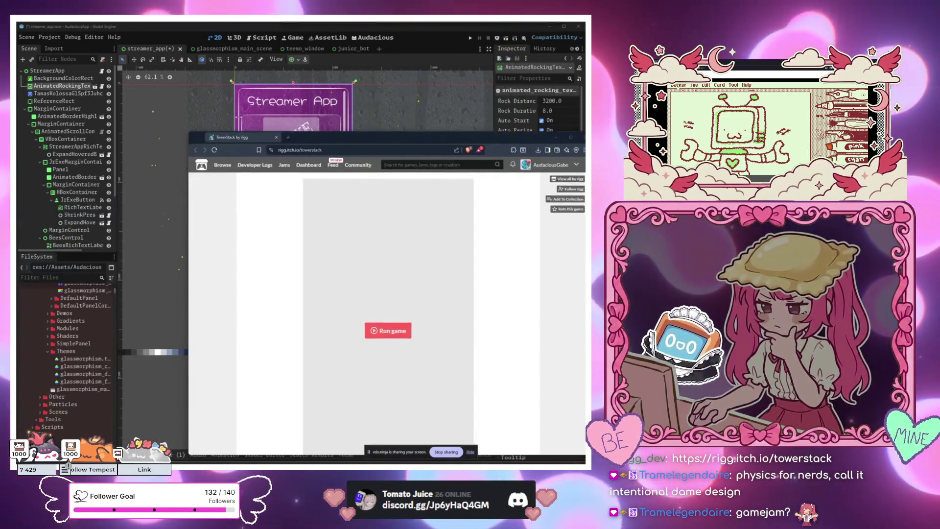
pyautogui.click(61, 123)
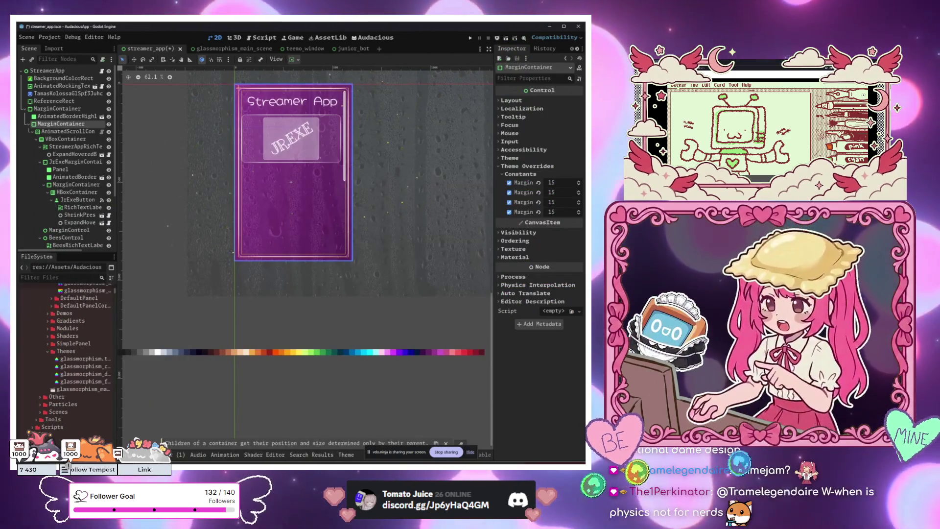
# Select the grey reference image Sprite2D and delete it, confirming the prompt.
pyautogui.hotkey('alt', 'Tab')
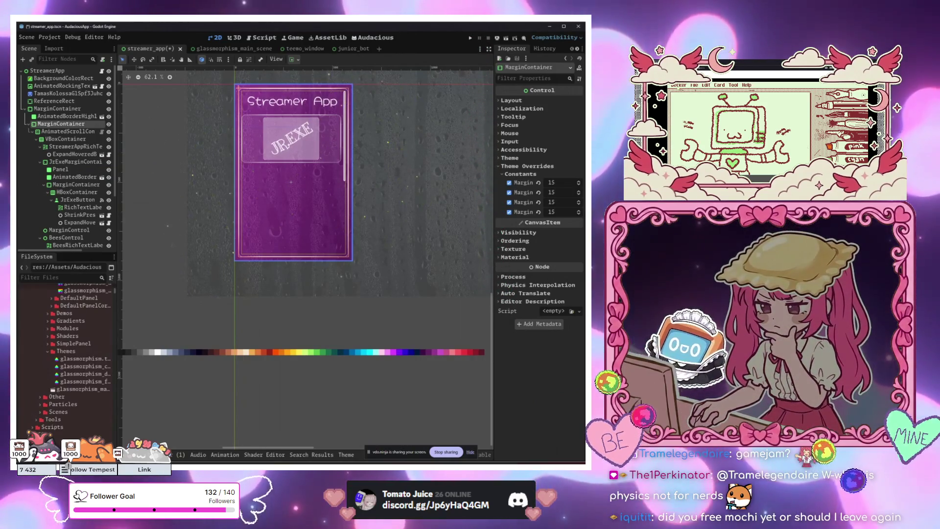
pyautogui.click(363, 260)
pyautogui.scroll(4, 387, 303)
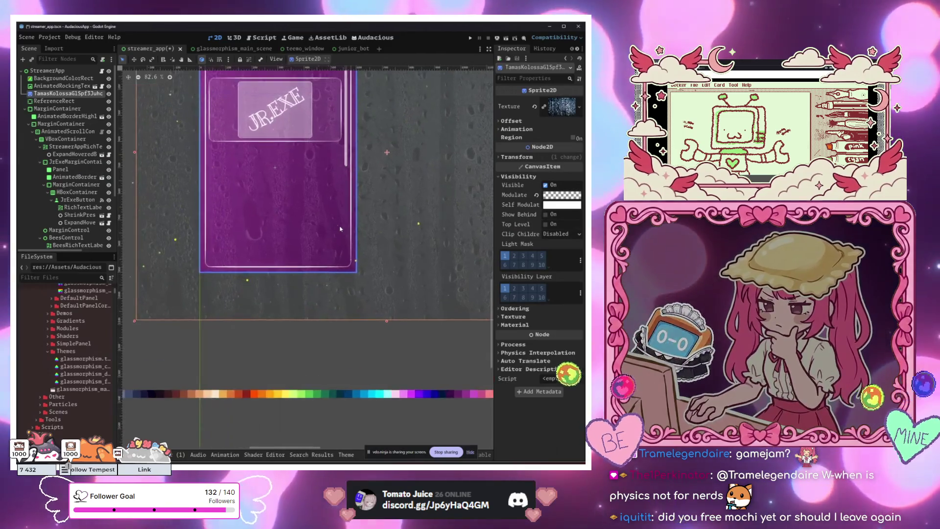
pyautogui.scroll(-5, 390, 296)
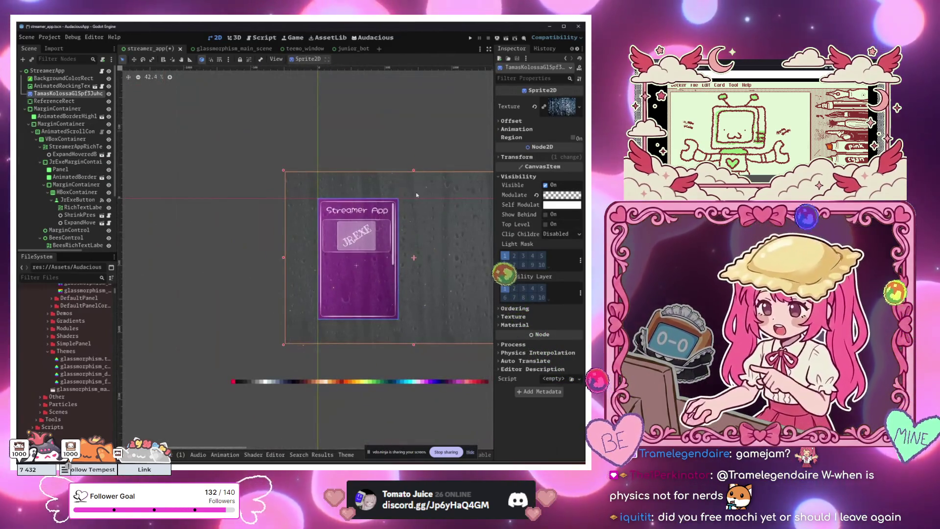
pyautogui.moveTo(315, 166); pyautogui.dragTo(211, 69)
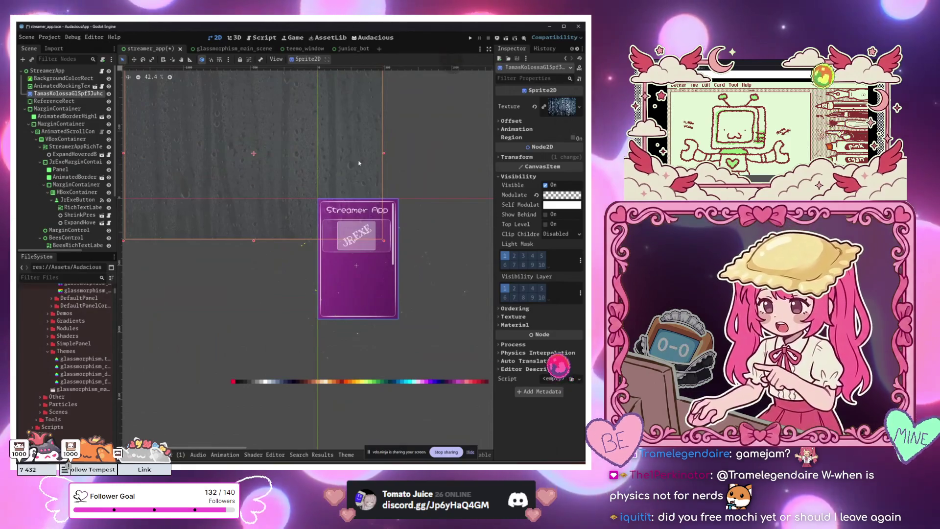
pyautogui.press('Delete')
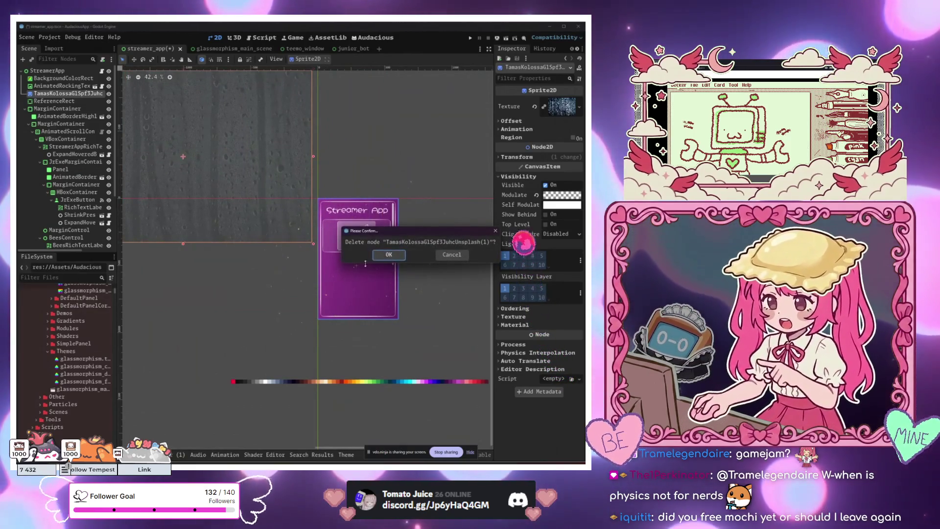
pyautogui.press('Return')
pyautogui.scroll(5, 380, 264)
pyautogui.click(247, 259)
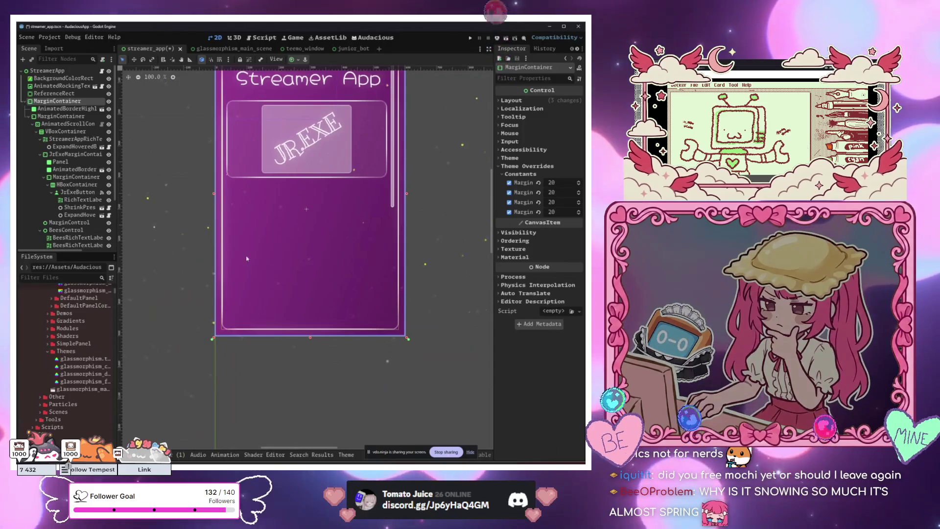
# On AnimatedRockingTex, pick dark blue for one gradient stop and recentre the panel.
pyautogui.click(74, 86)
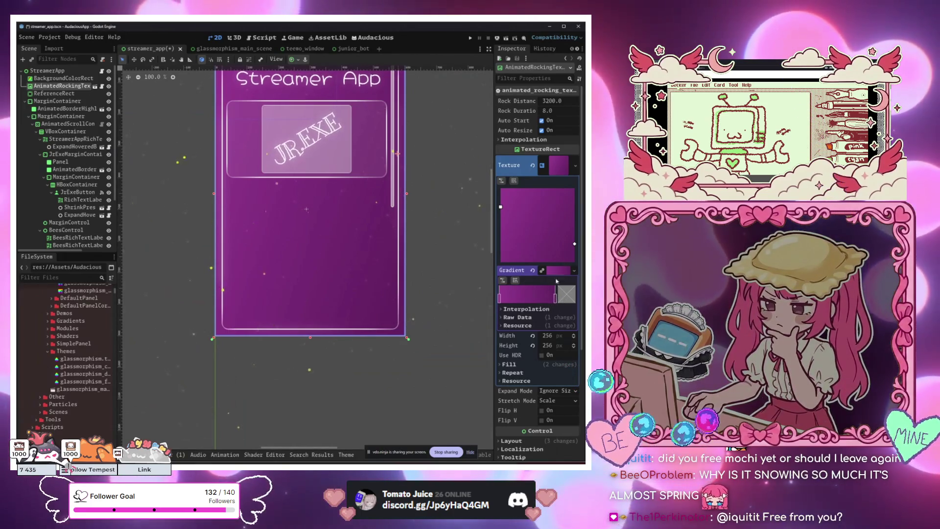
pyautogui.click(564, 298)
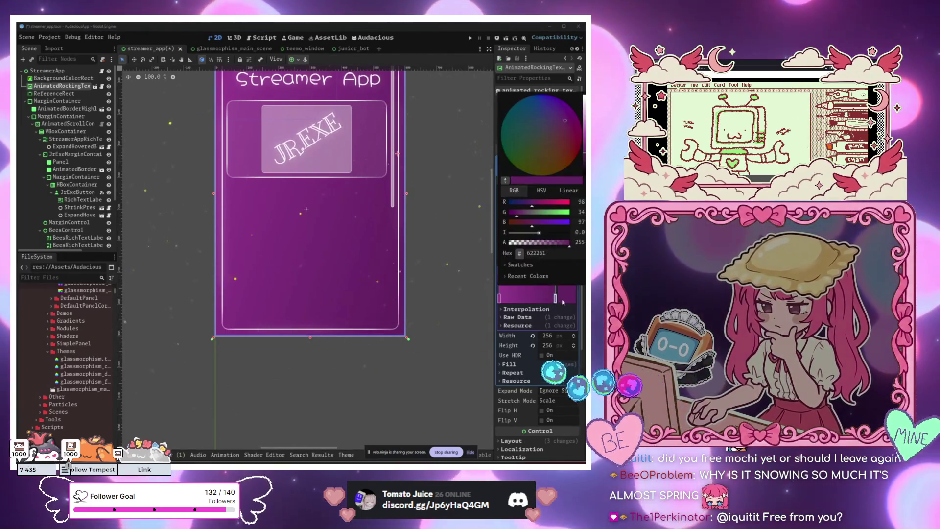
pyautogui.click(495, 219)
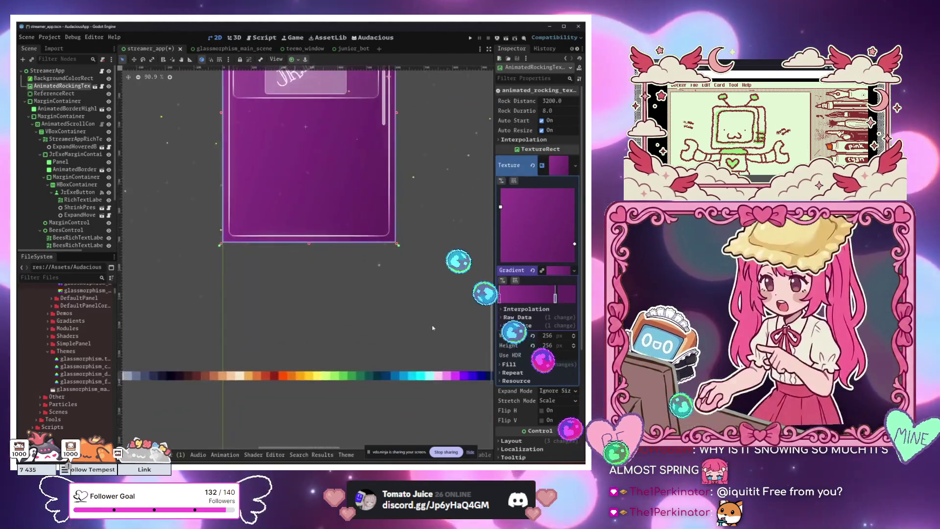
pyautogui.scroll(4, 408, 316)
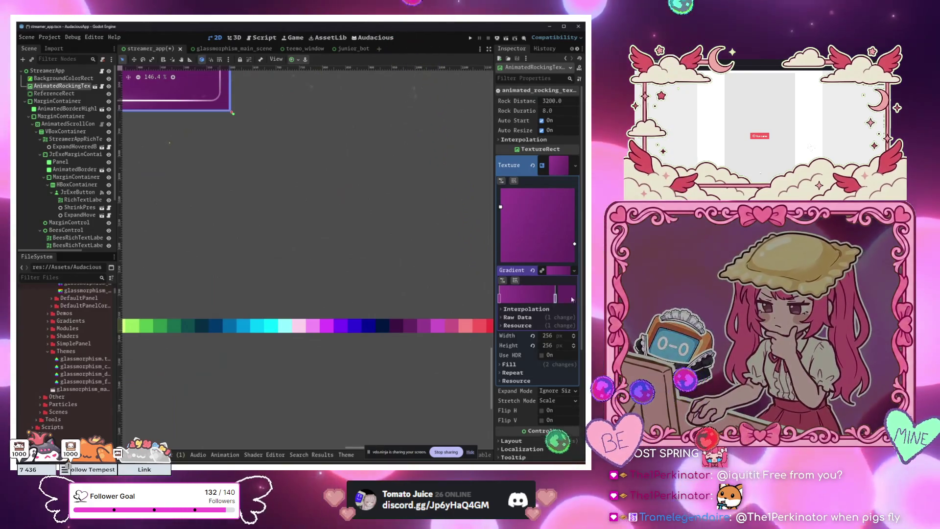
pyautogui.click(572, 300)
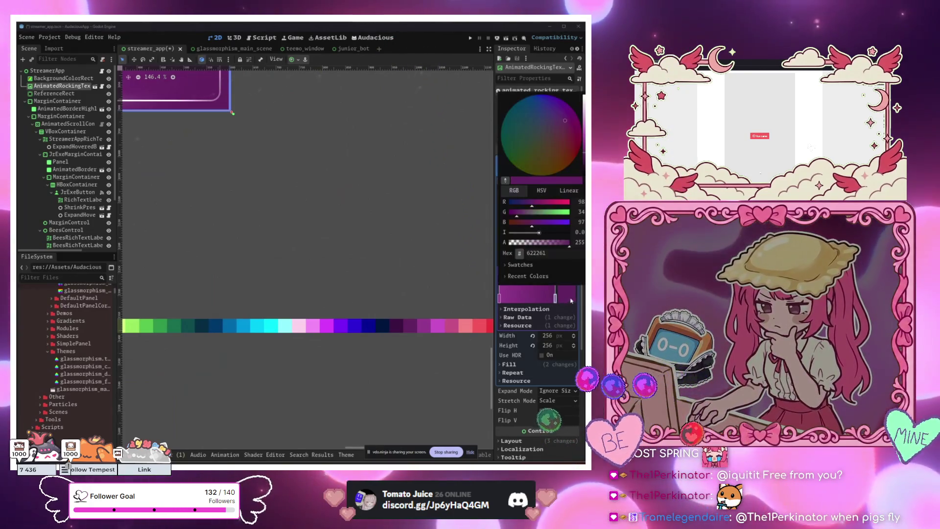
pyautogui.click(389, 326)
pyautogui.scroll(-9, 372, 299)
pyautogui.moveTo(356, 272); pyautogui.dragTo(456, 385)
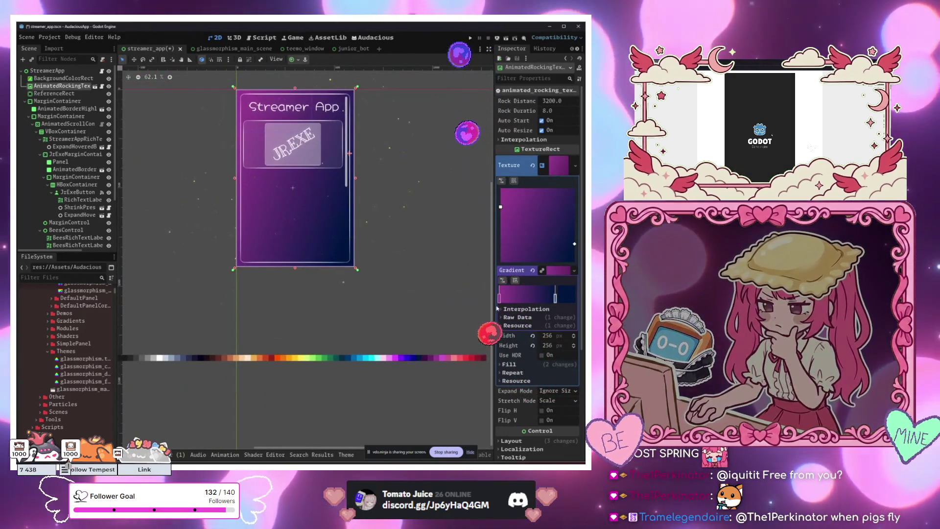
# Set the magenta gradient stop to dark purple #3b1043 via the eyedropper.
pyautogui.hotkey('ctrl', 'z')
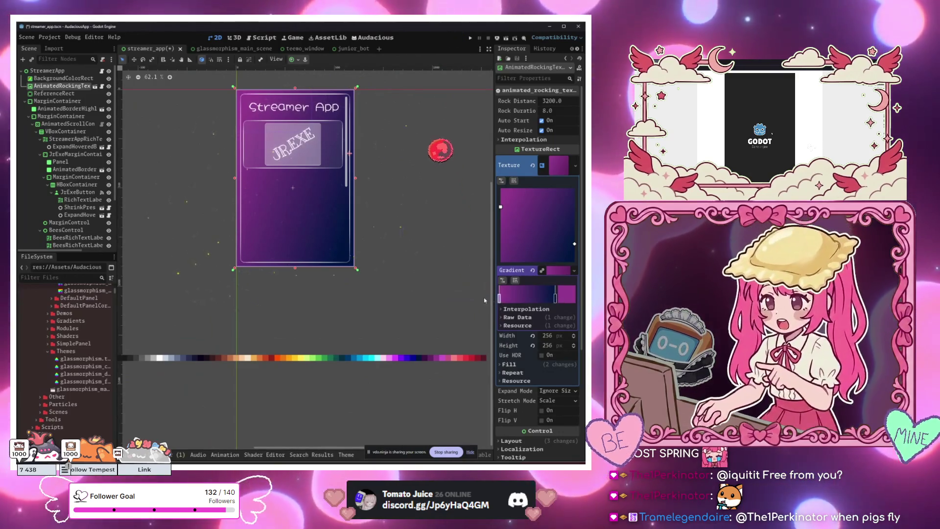
pyautogui.click(555, 295)
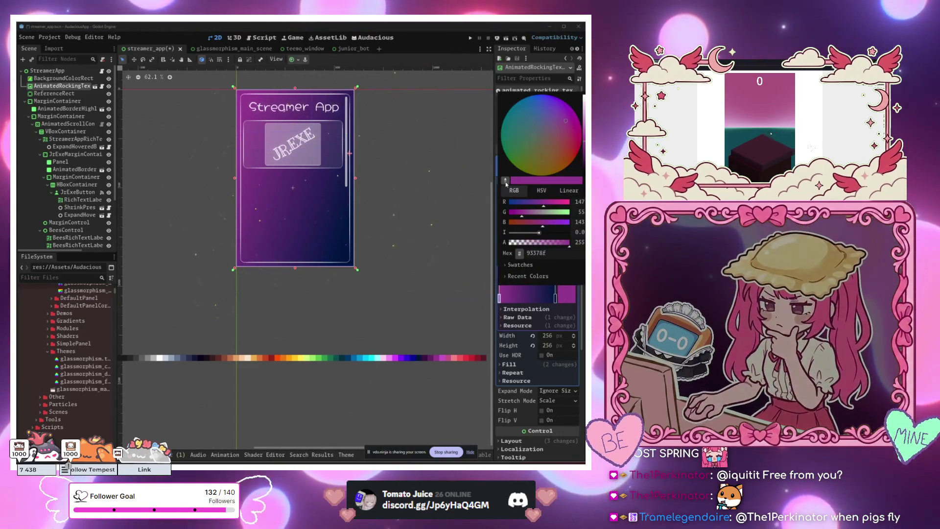
pyautogui.click(506, 184)
pyautogui.click(425, 359)
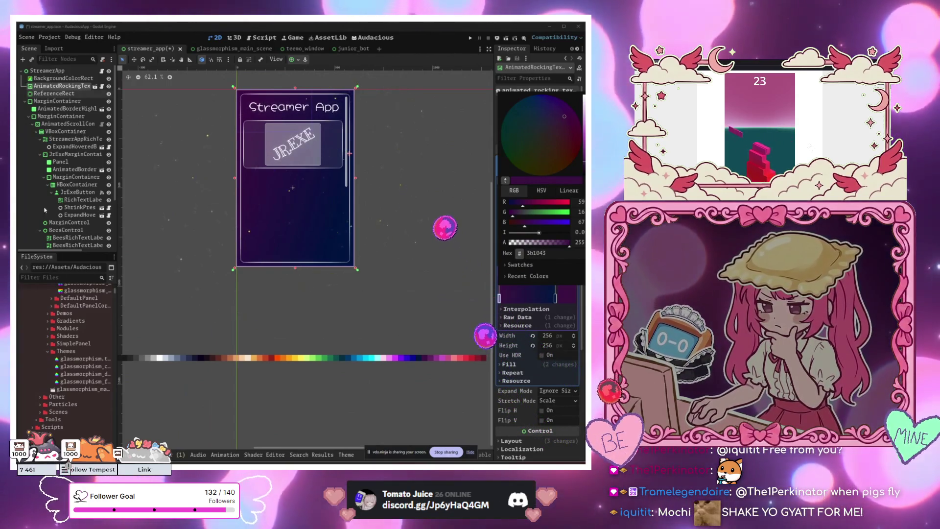
pyautogui.press('Escape')
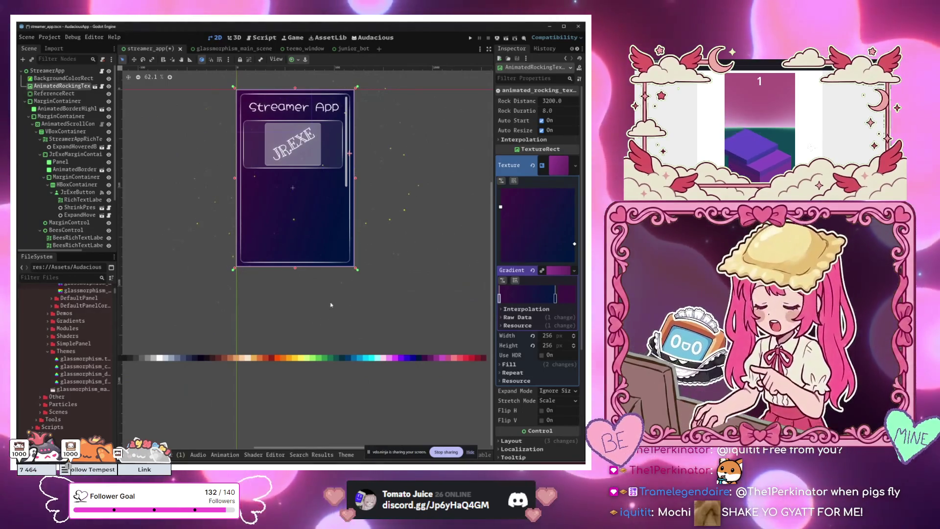
pyautogui.click(367, 221)
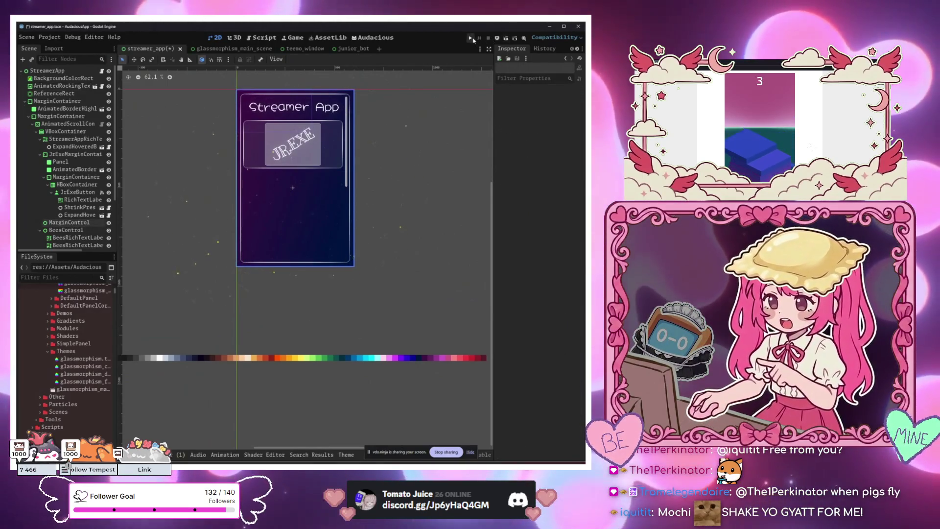
# Run the project and reposition the AudaciousApp debug window showing the gradient and fireflies.
pyautogui.click(471, 39)
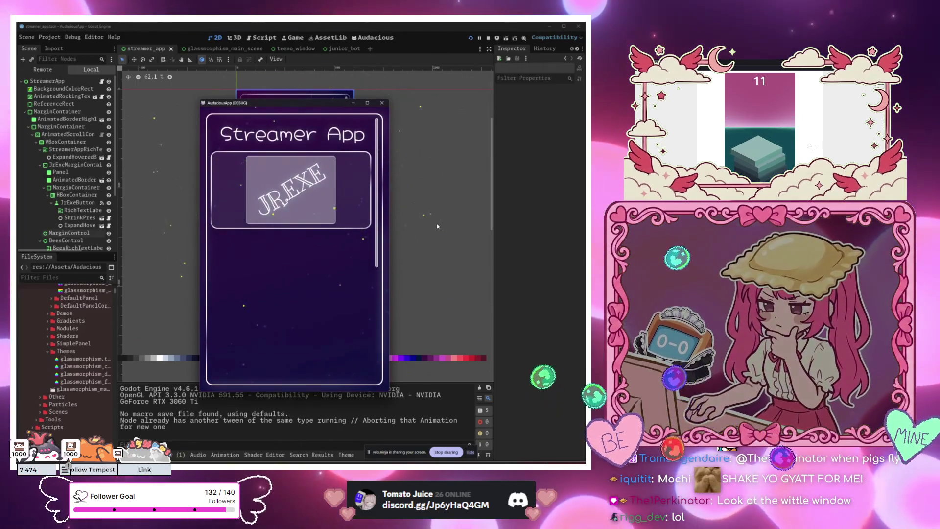
pyautogui.moveTo(305, 105); pyautogui.dragTo(432, 68)
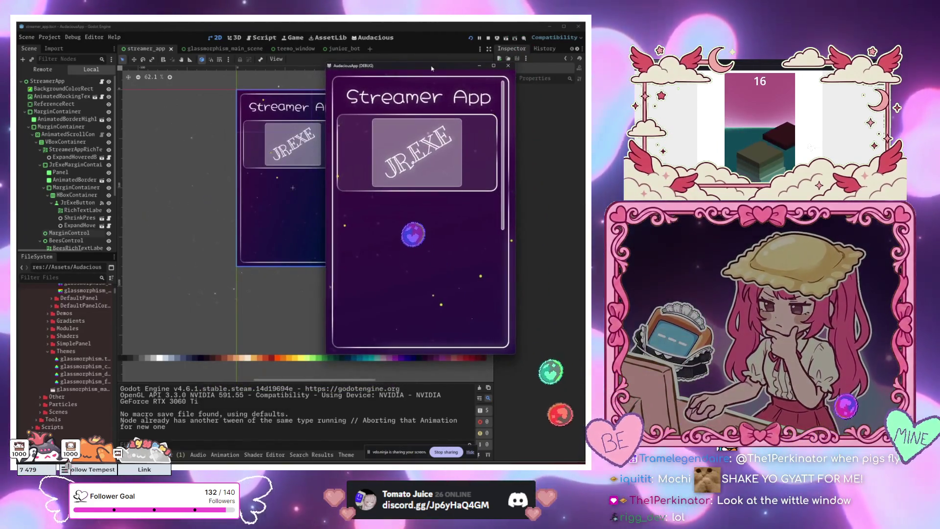
pyautogui.moveTo(432, 68)
pyautogui.mouseDown()
pyautogui.moveTo(432, 100)
pyautogui.moveTo(316, 127)
pyautogui.mouseUp()
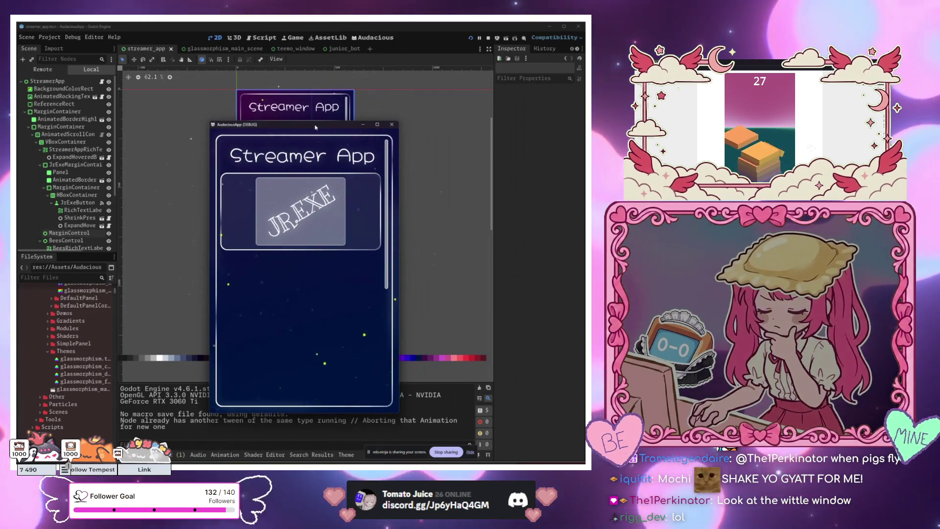
pyautogui.moveTo(315, 126); pyautogui.dragTo(370, 106)
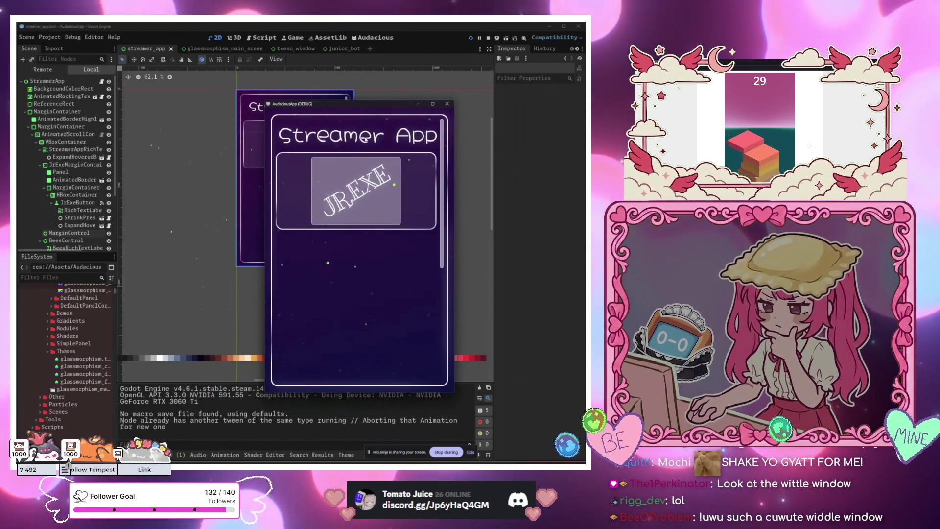